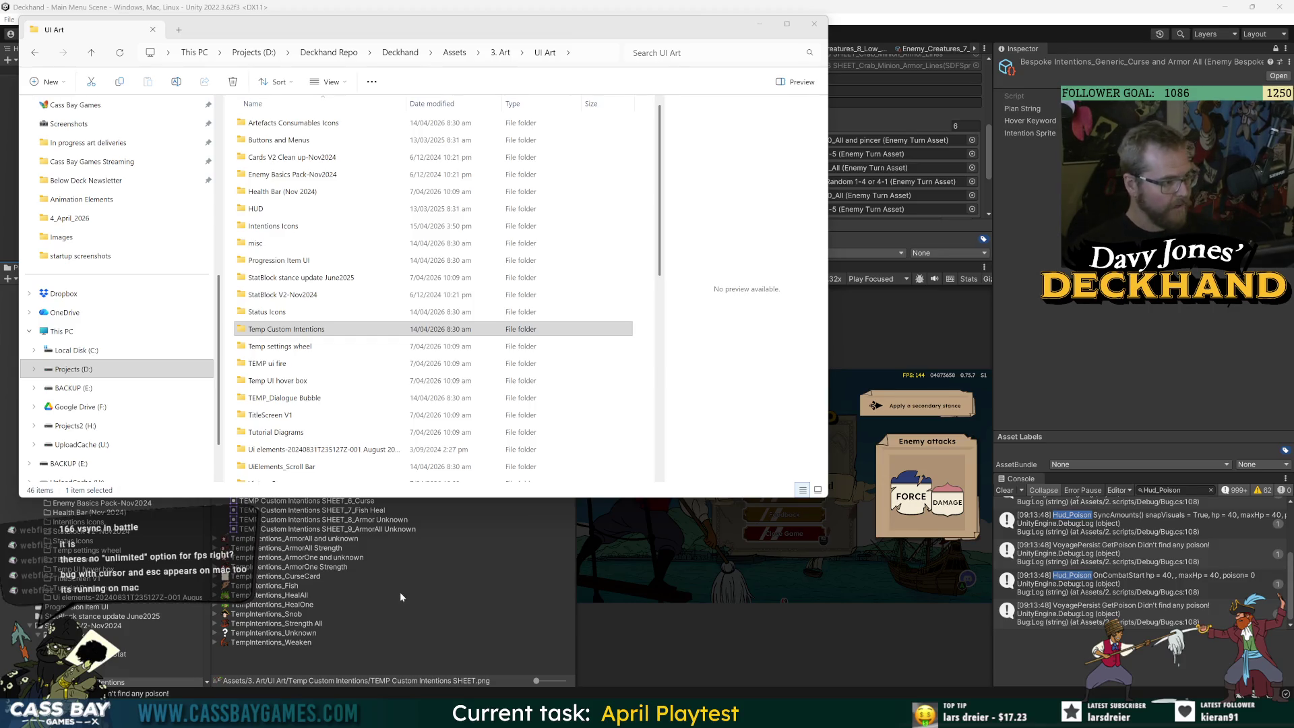
Clear the Unity console log and widen the Game view and Inspector panels
{"action": "left_click", "coordinate": [439, 616]}
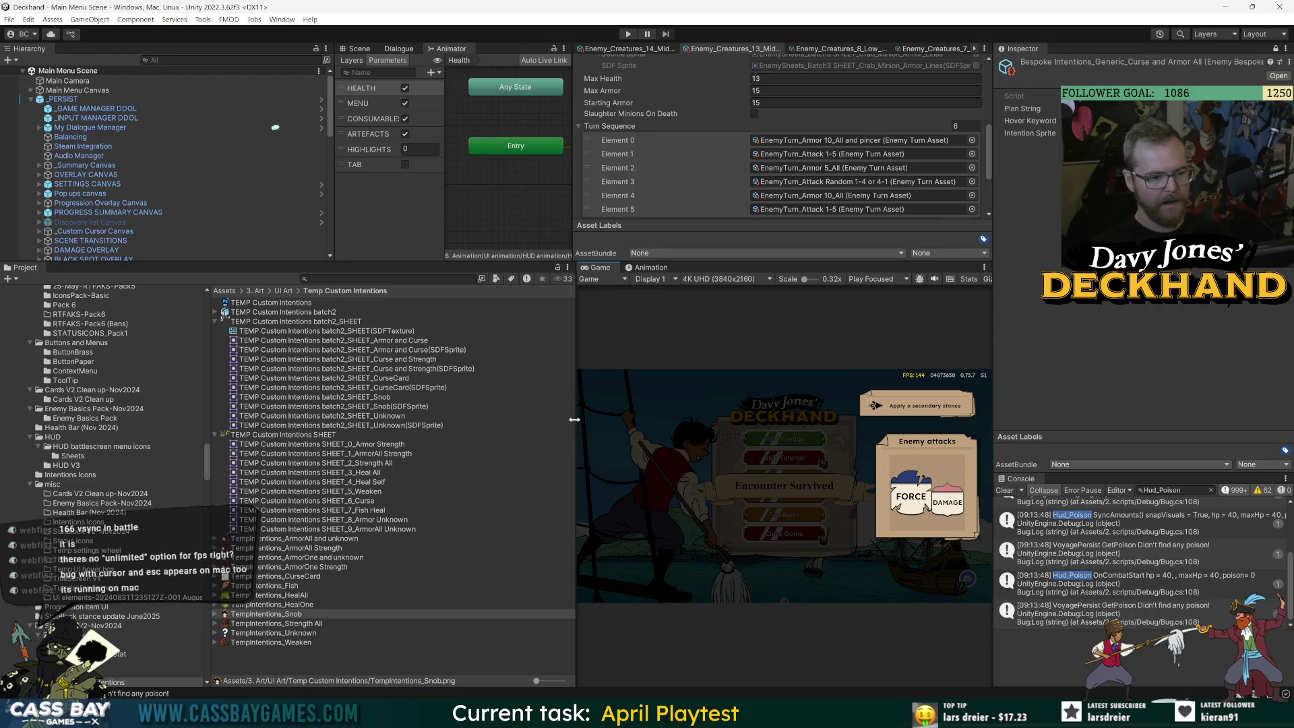
{"action": "left_click_drag", "start_coordinate": [573, 419], "coordinate": [408, 419]}
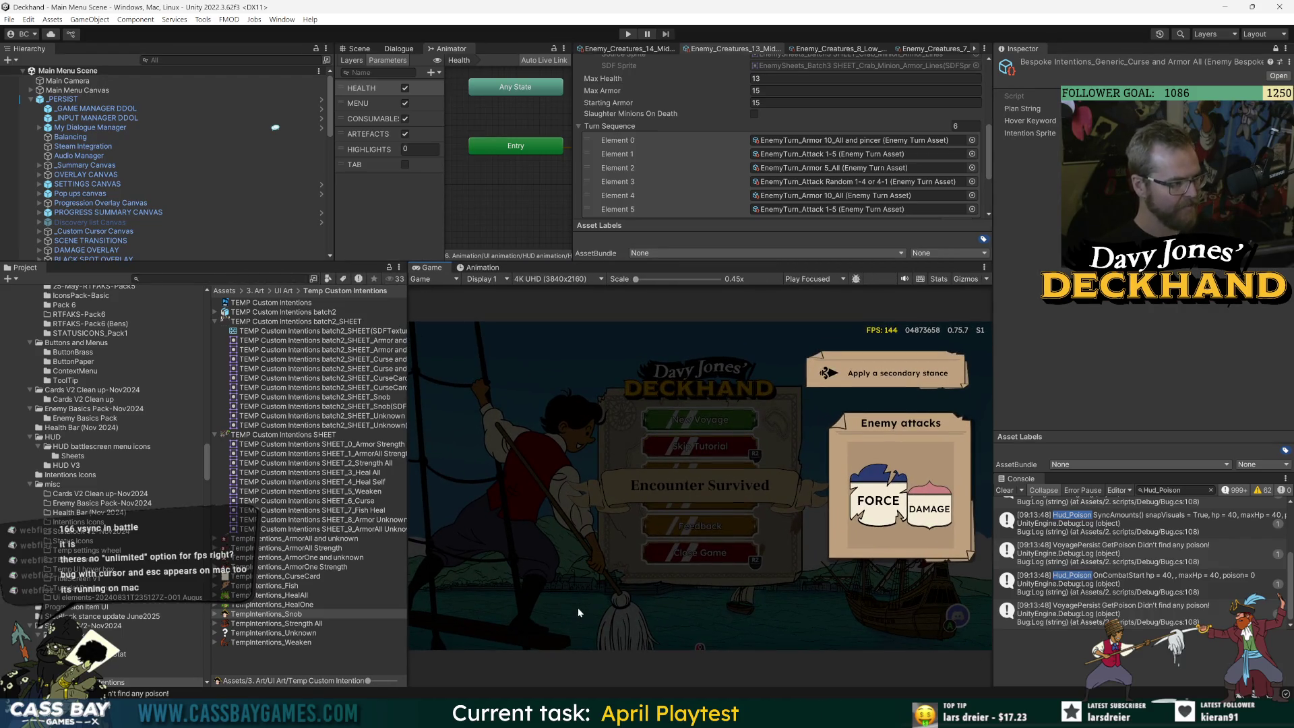
{"action": "left_click", "coordinate": [1003, 490]}
{"action": "left_click_drag", "start_coordinate": [993, 384], "coordinate": [925, 386]}
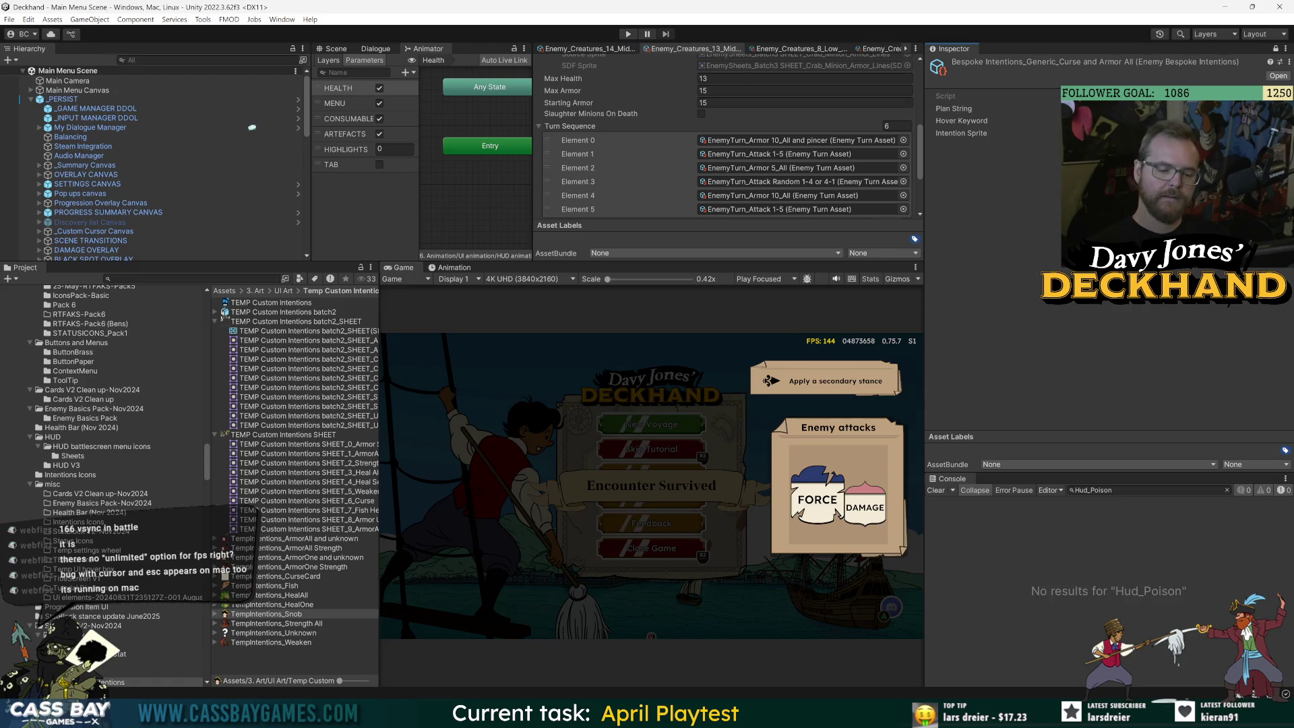
Check the icon in Photoshop, then select TempIntentions_Strength All and begin a project search
{"action": "key", "text": "alt+Tab"}
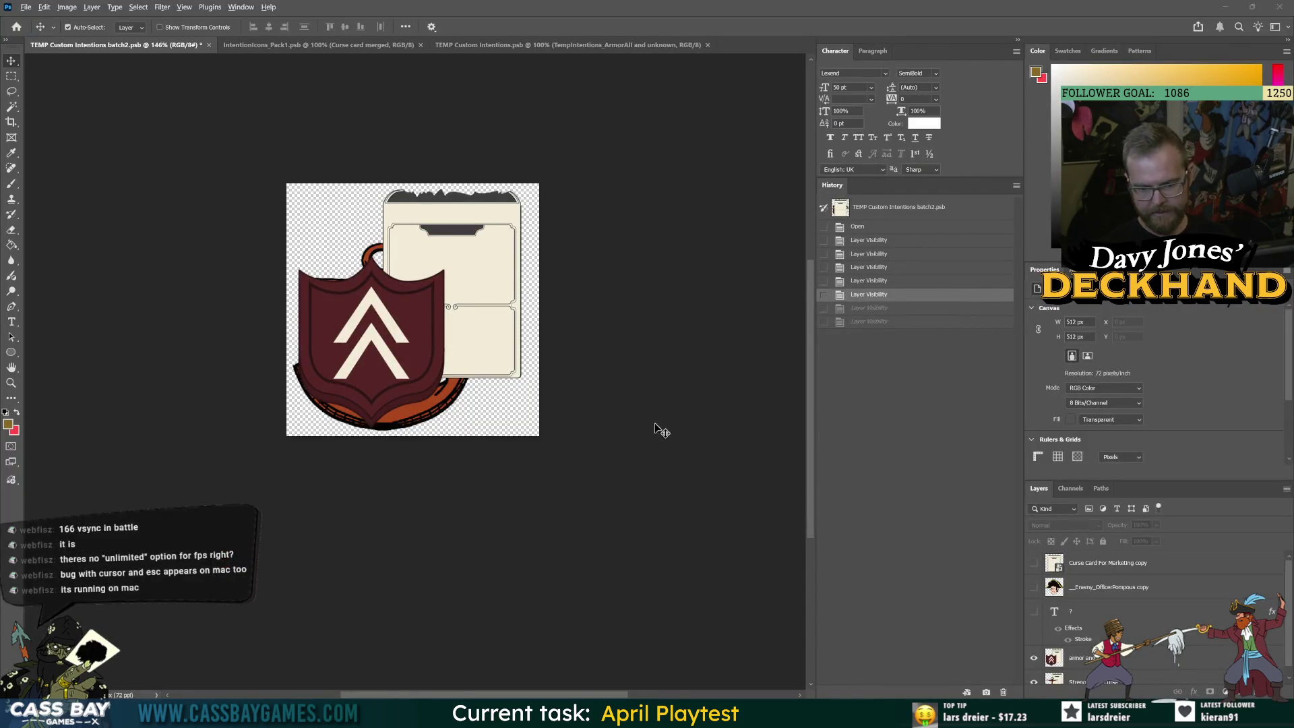
{"action": "key", "text": "alt+Tab"}
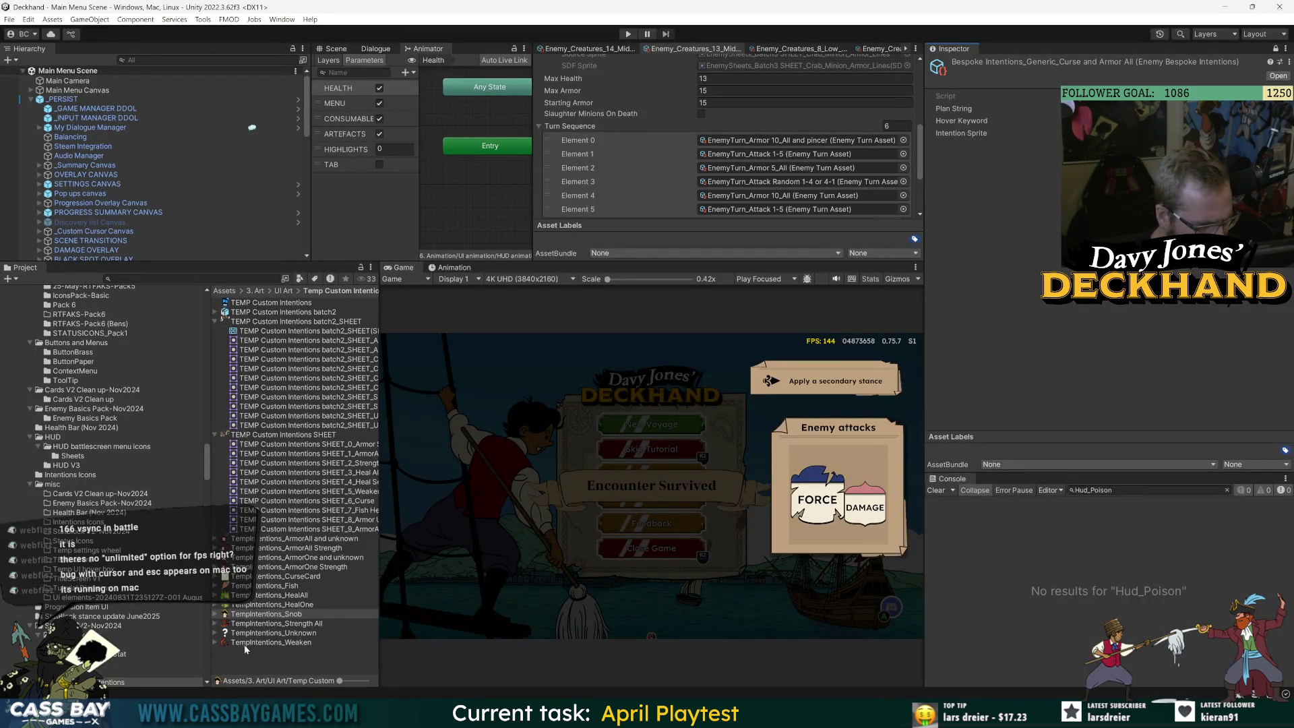
{"action": "left_click", "coordinate": [252, 623]}
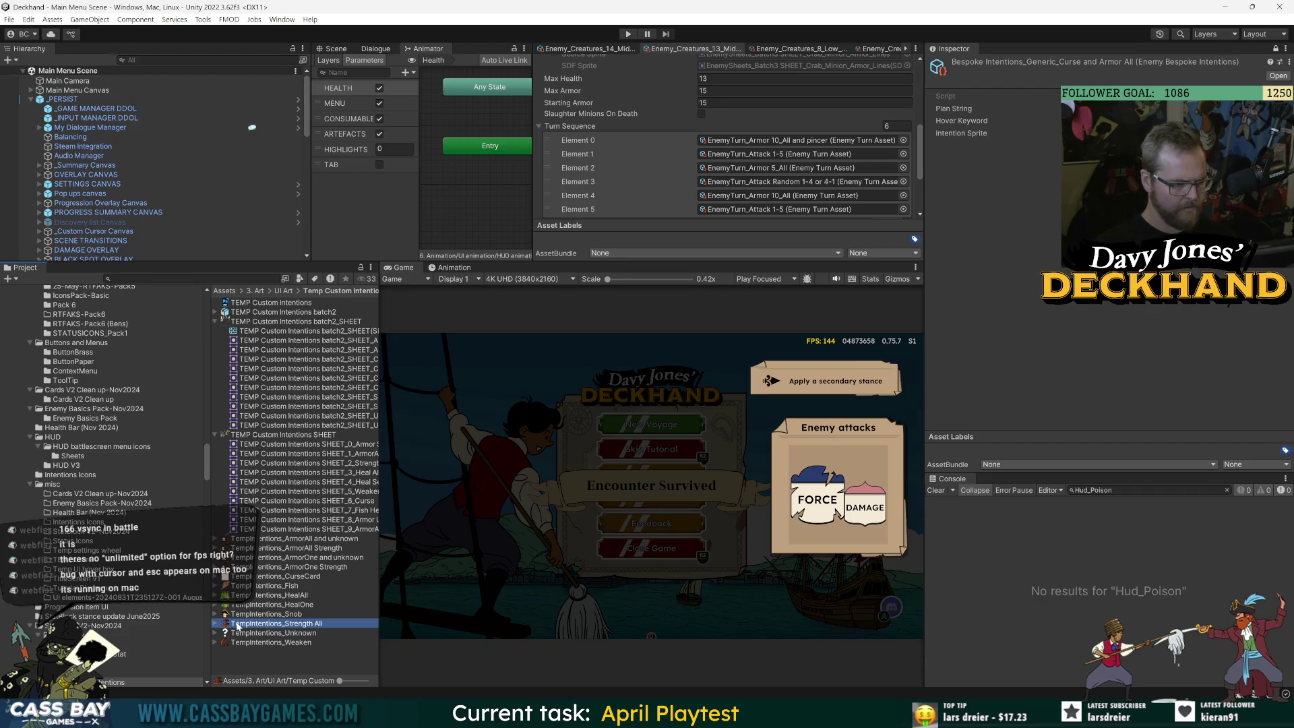
{"action": "key", "text": "ctrl+f"}
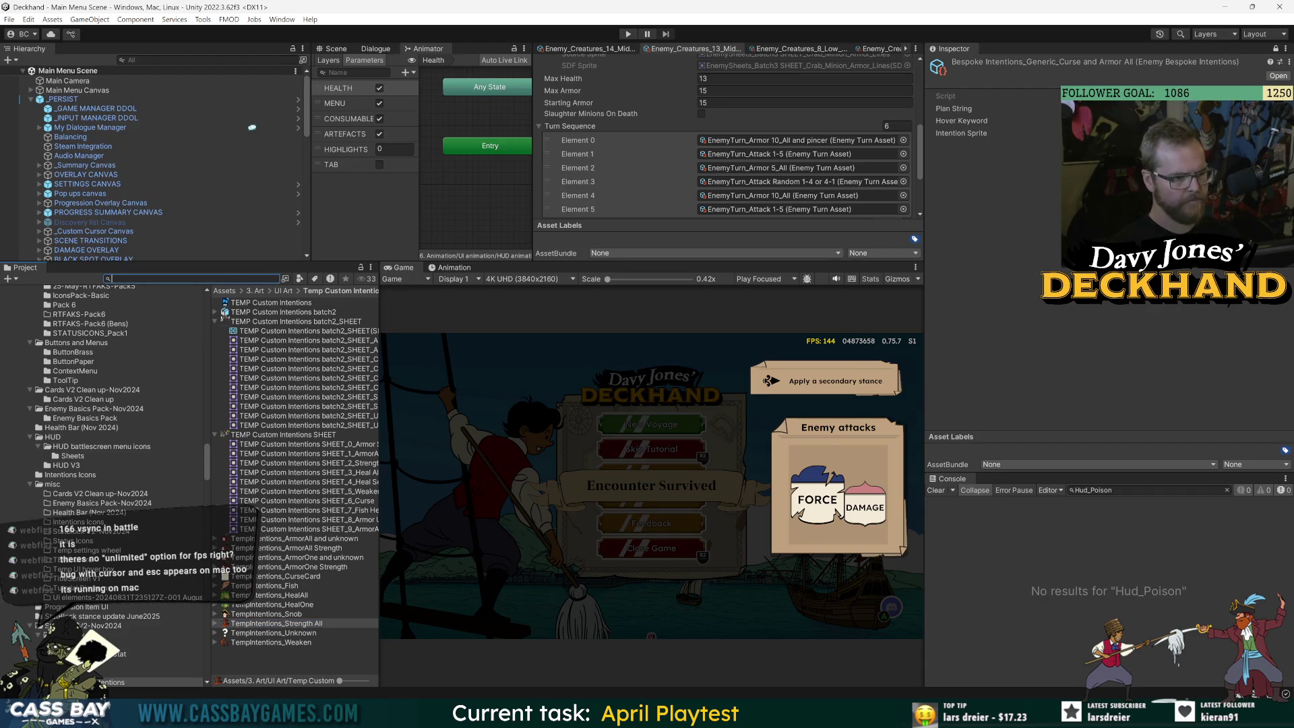
Search the Project for 'armor' and reveal TempIntentions_ArmorAll and unknown in File Explorer
{"action": "type", "text": "armor"}
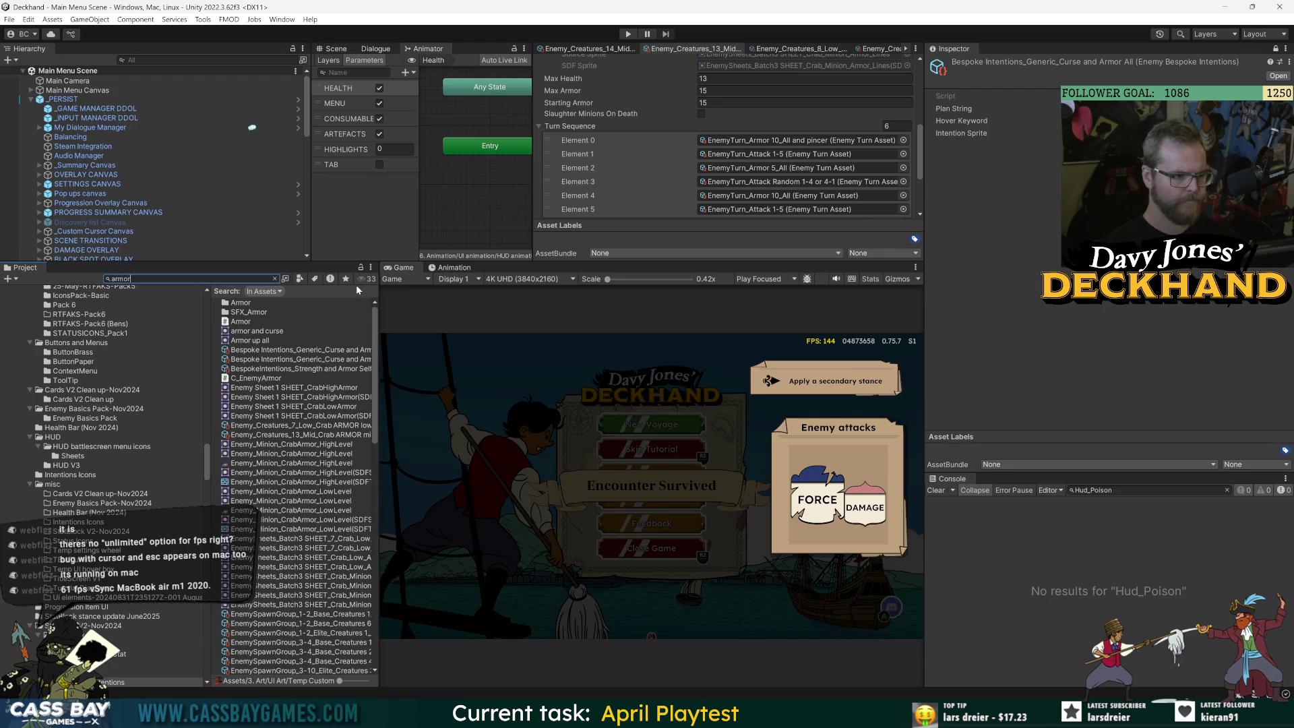
{"action": "left_click_drag", "start_coordinate": [374, 333], "coordinate": [557, 333]}
{"action": "scroll", "coordinate": [348, 536], "scroll_direction": "down", "scroll_amount": 15}
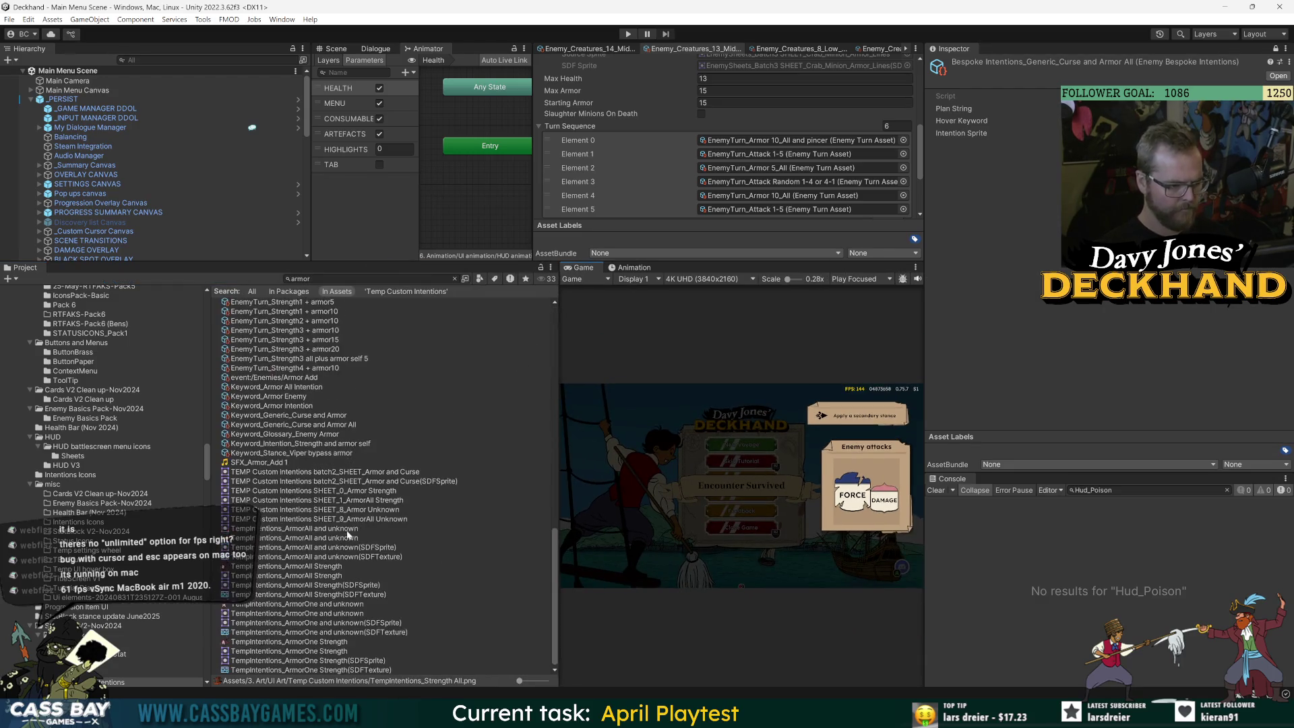
{"action": "left_click", "coordinate": [263, 537]}
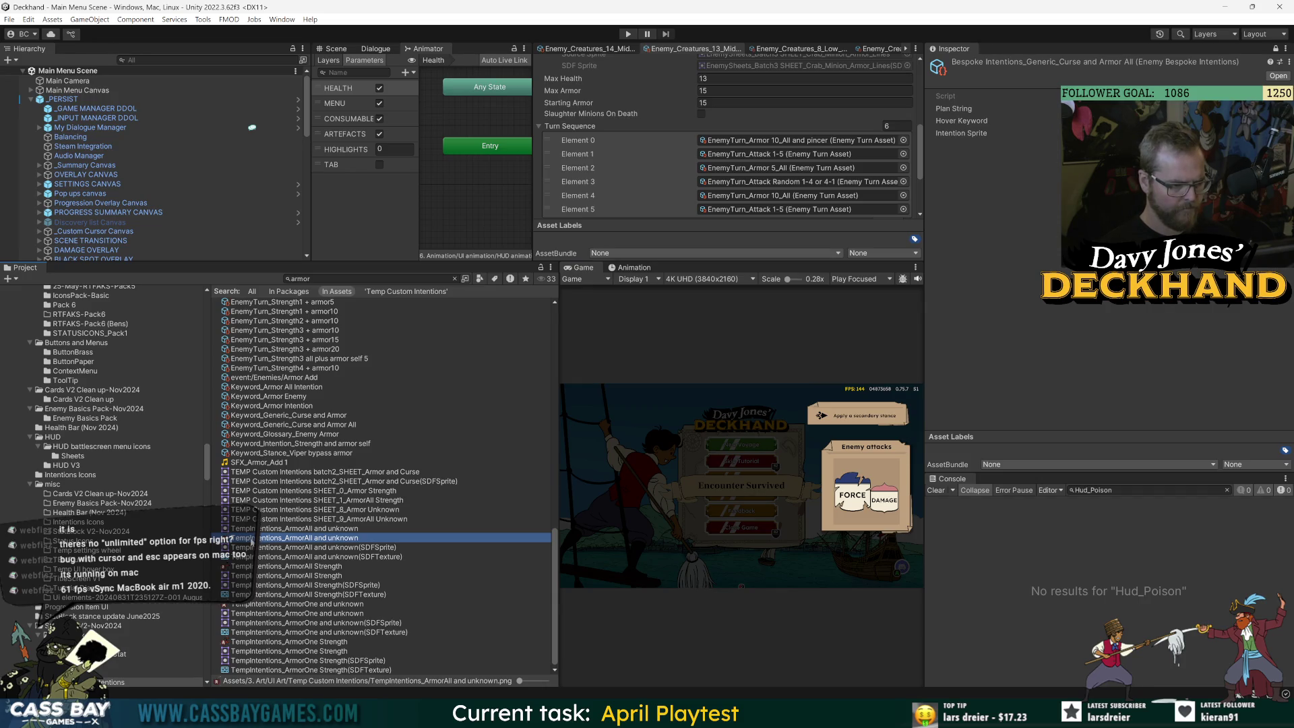
{"action": "right_click", "coordinate": [254, 539]}
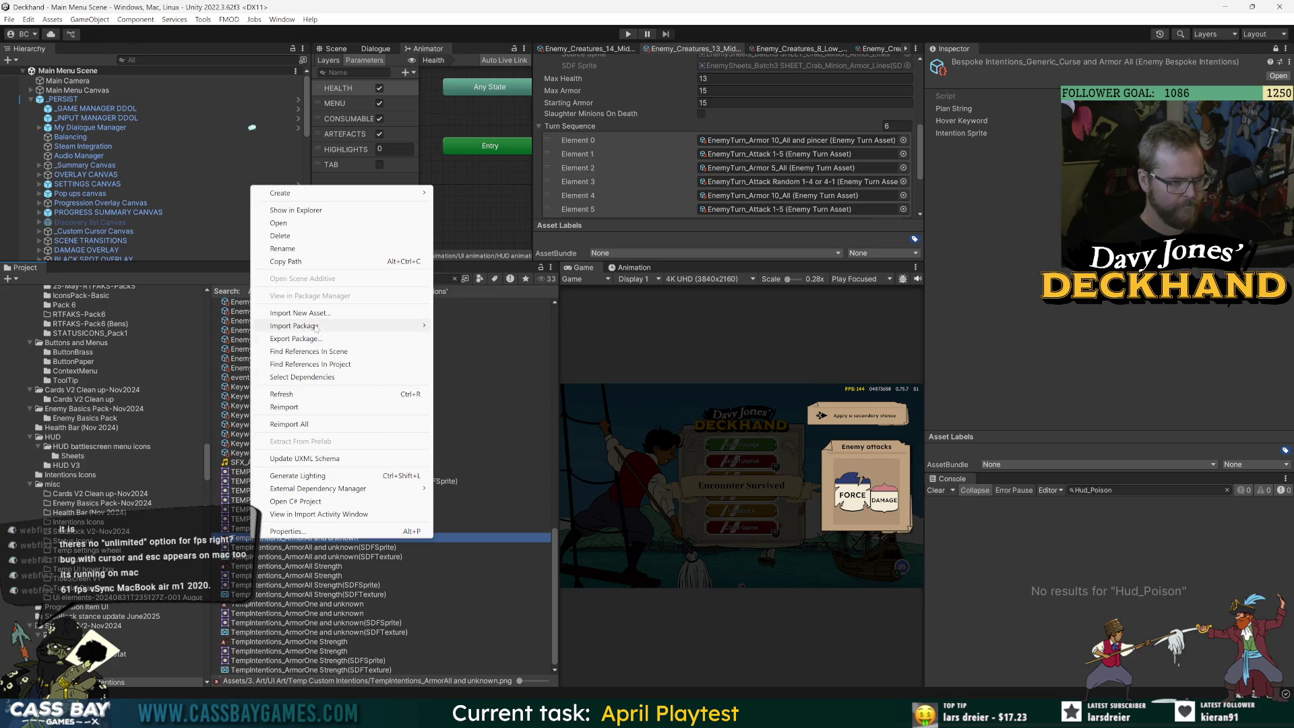
{"action": "left_click", "coordinate": [300, 210]}
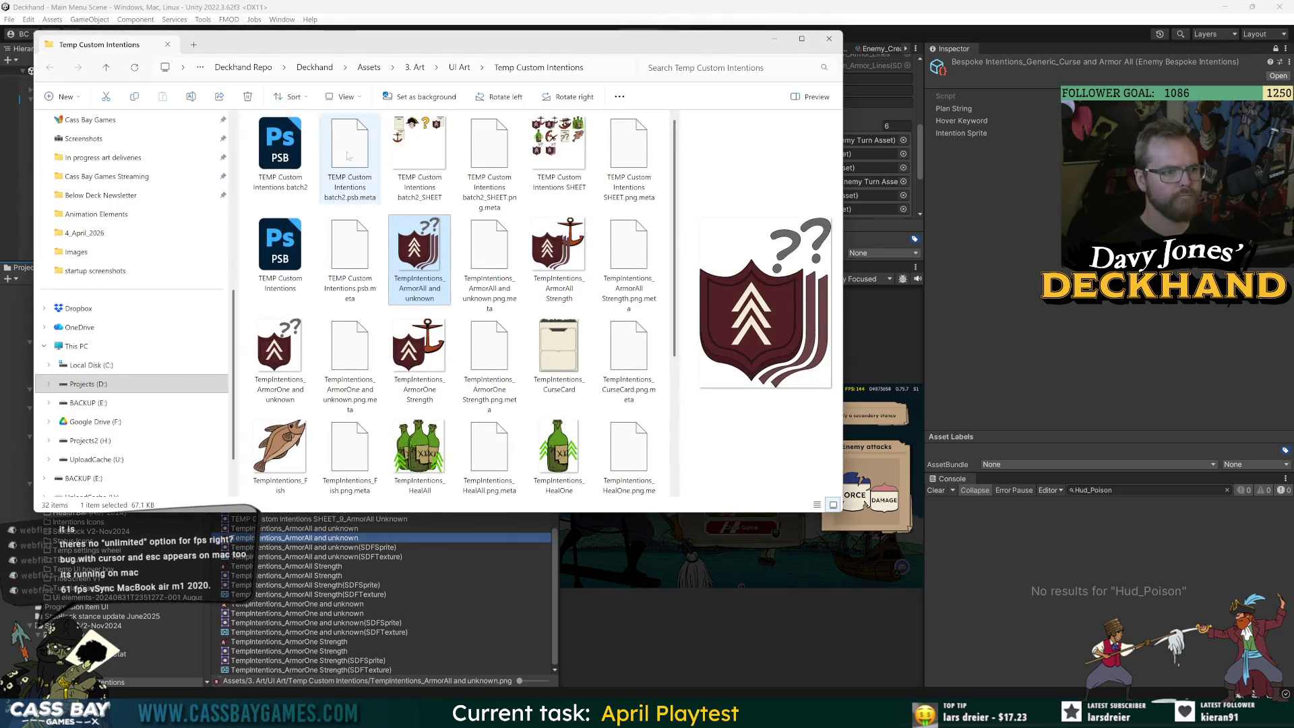
Review the ArmorOne intention assets, then go up to the UI Art folder in Explorer
{"action": "key", "text": "alt+Tab"}
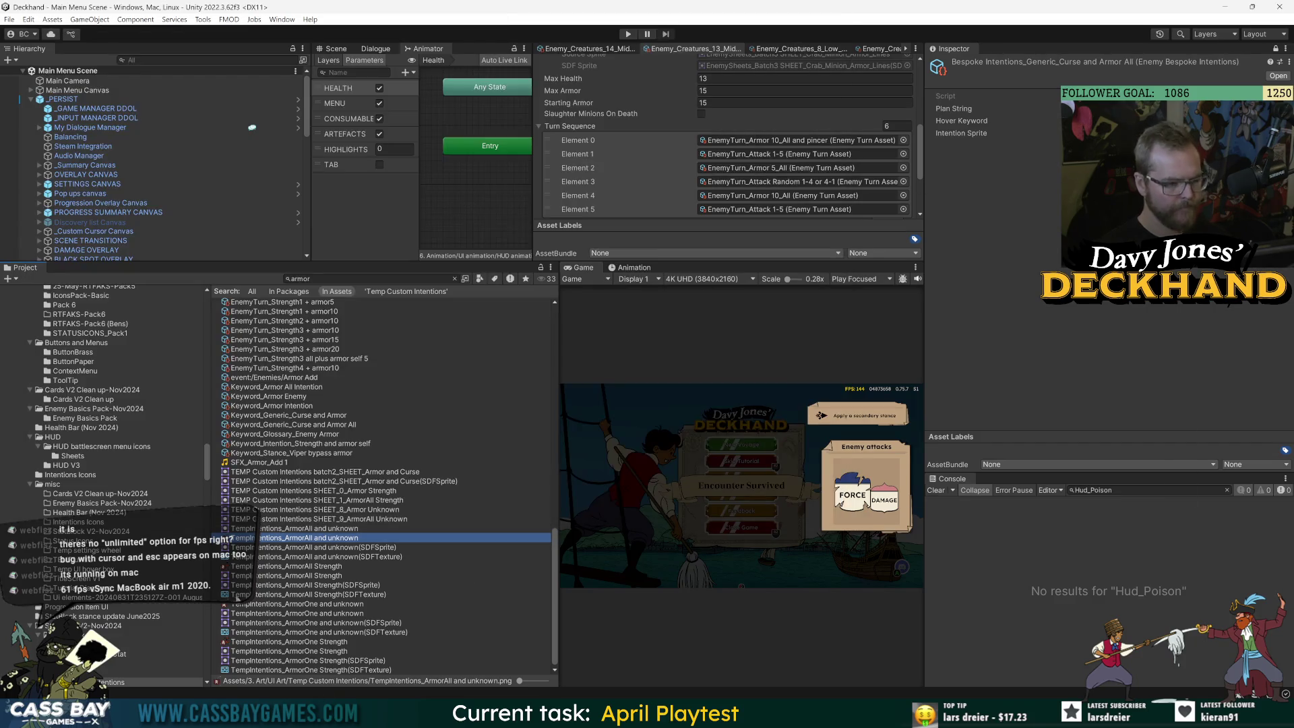
{"action": "left_click", "coordinate": [255, 604]}
{"action": "left_click", "coordinate": [249, 642]}
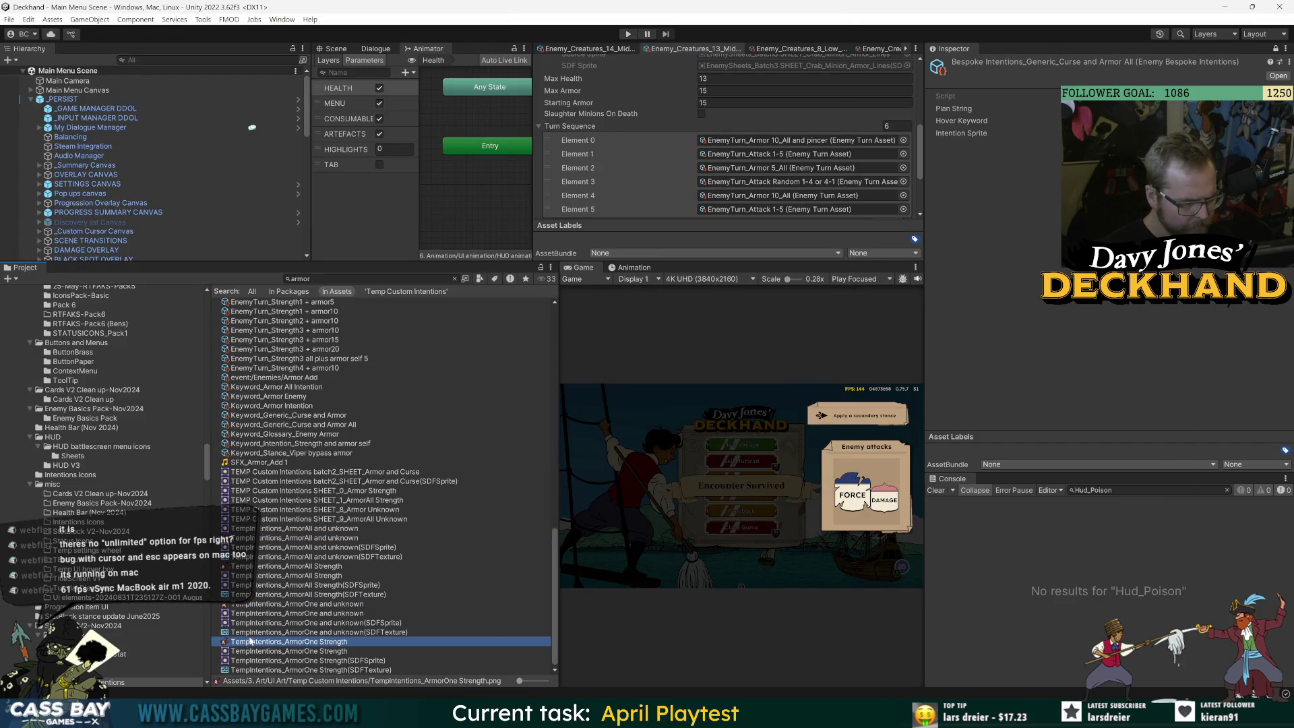
{"action": "scroll", "coordinate": [256, 640], "scroll_direction": "up", "scroll_amount": 10}
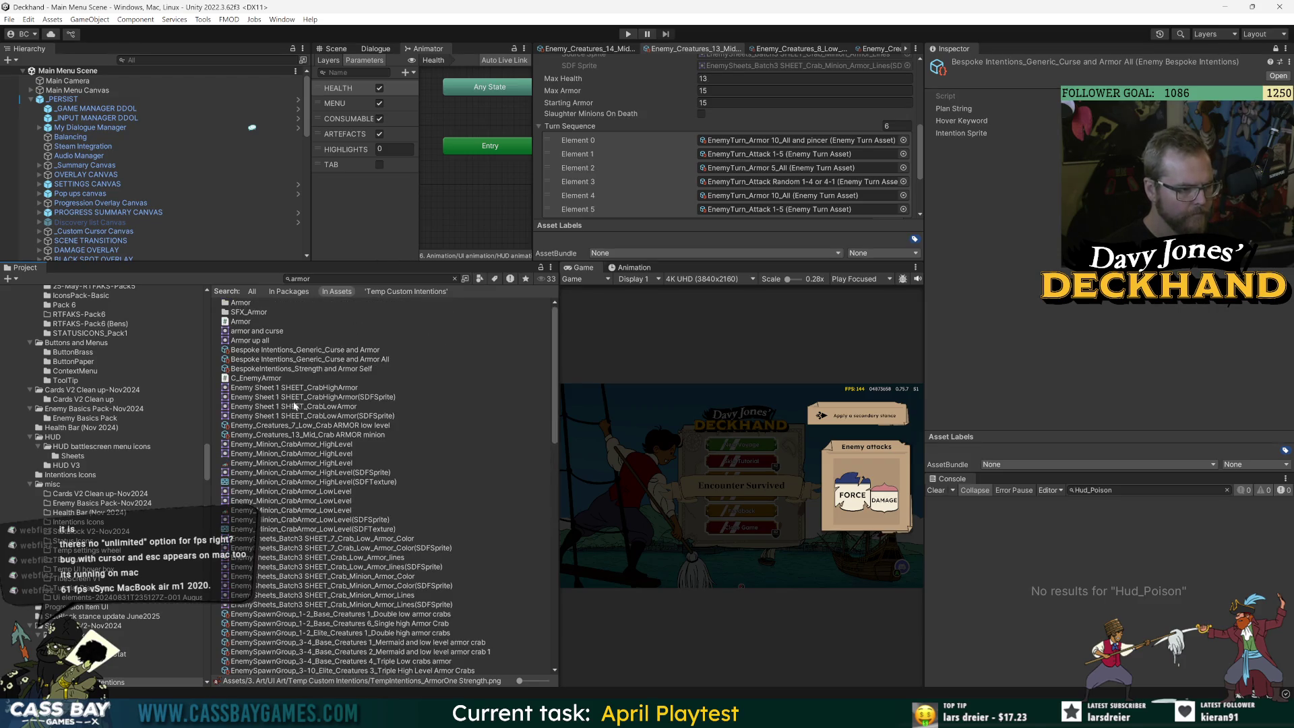
{"action": "left_click", "coordinate": [340, 278]}
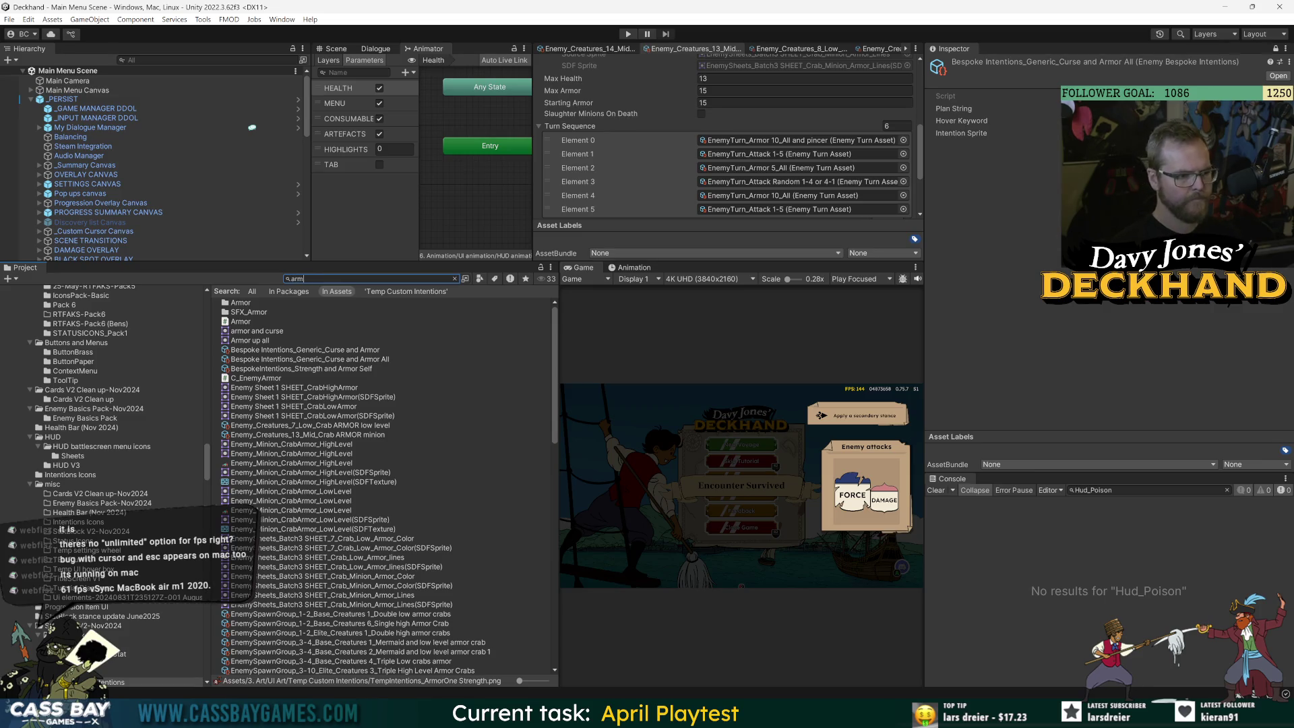
{"action": "type", "text": "icon"}
{"action": "key", "text": "alt+Tab"}
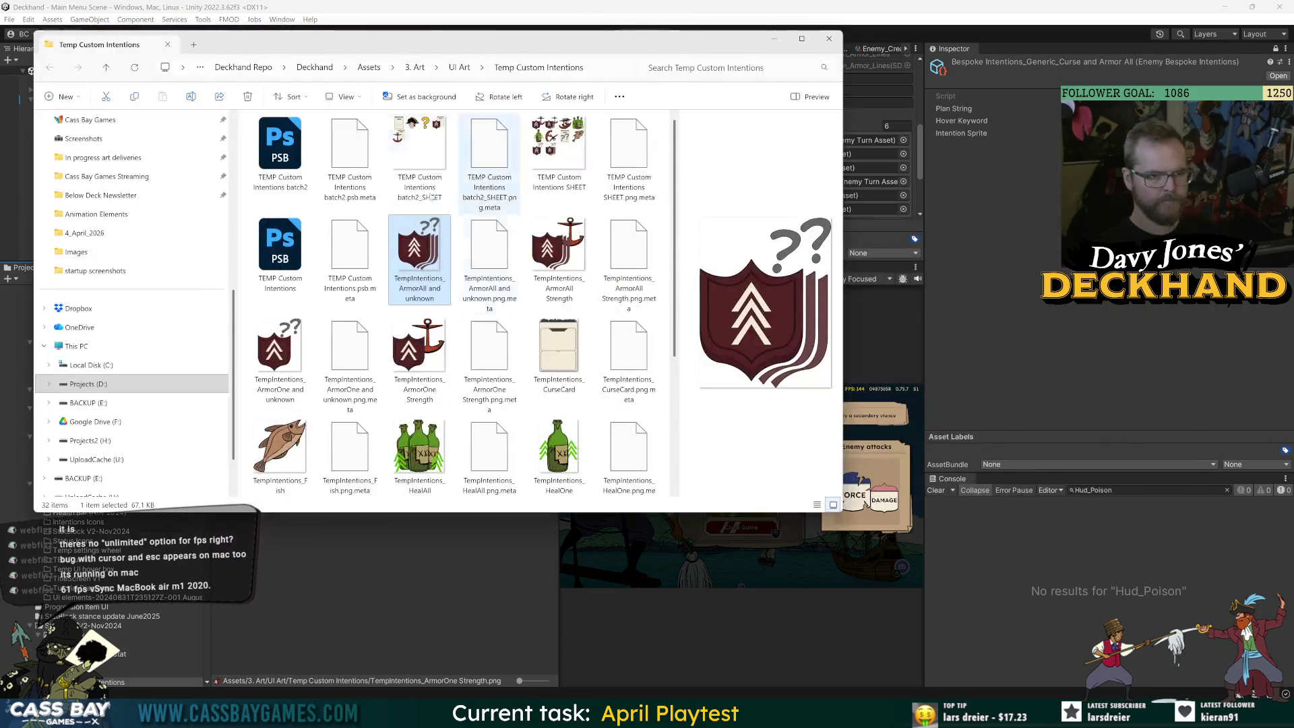
{"action": "left_click", "coordinate": [460, 70]}
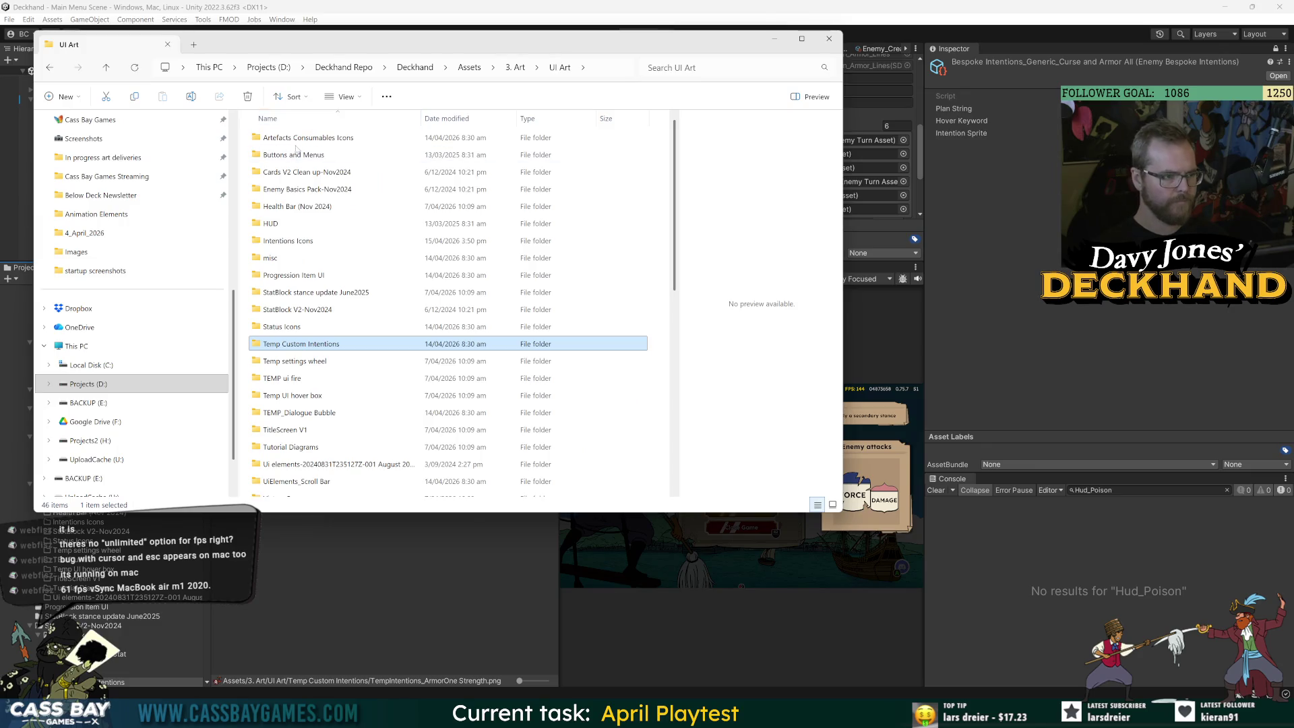
Browse the Intentions Icons and Status Icons folders, previewing the status icon files
{"action": "double_click", "coordinate": [321, 246]}
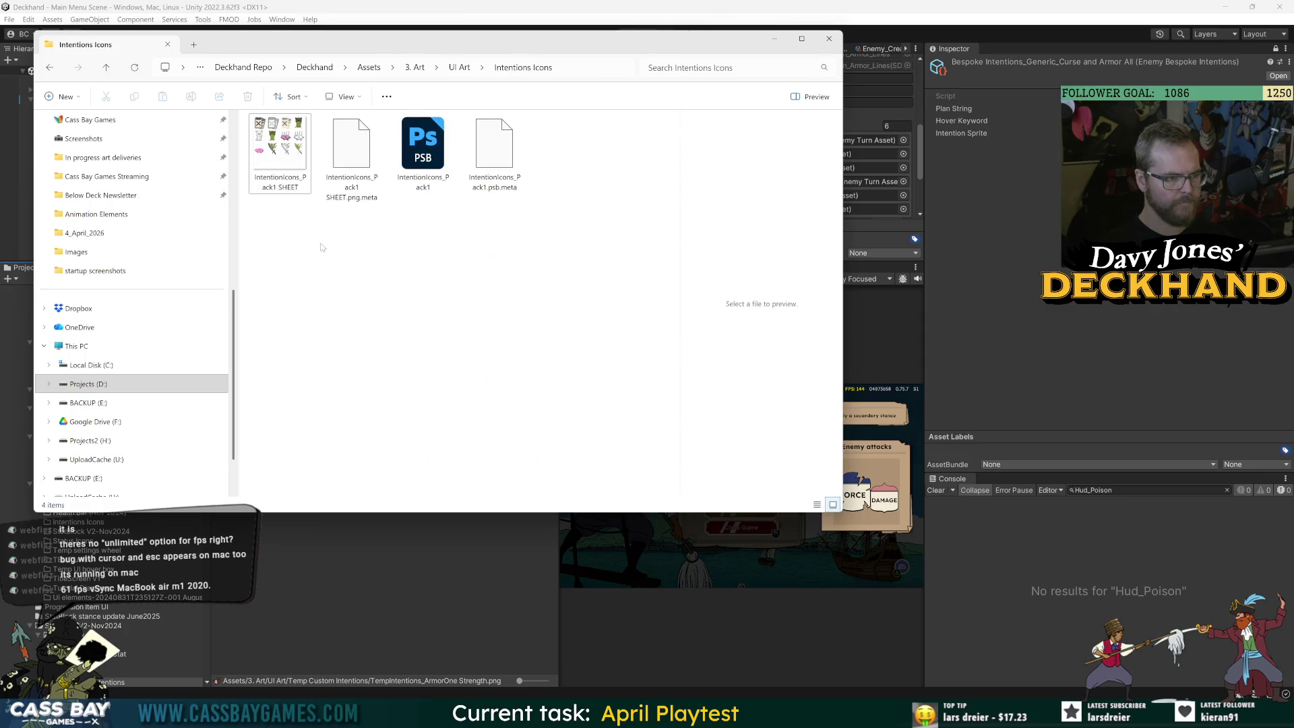
{"action": "left_click", "coordinate": [457, 68]}
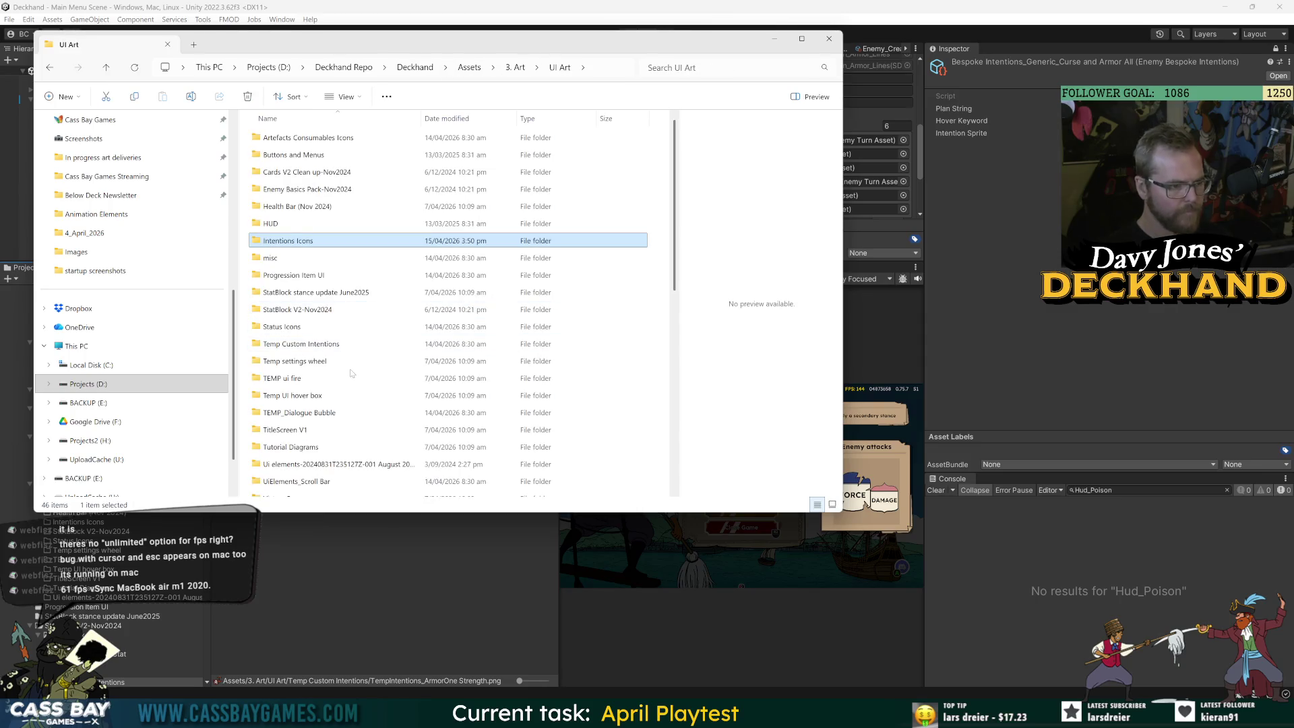
{"action": "double_click", "coordinate": [276, 326]}
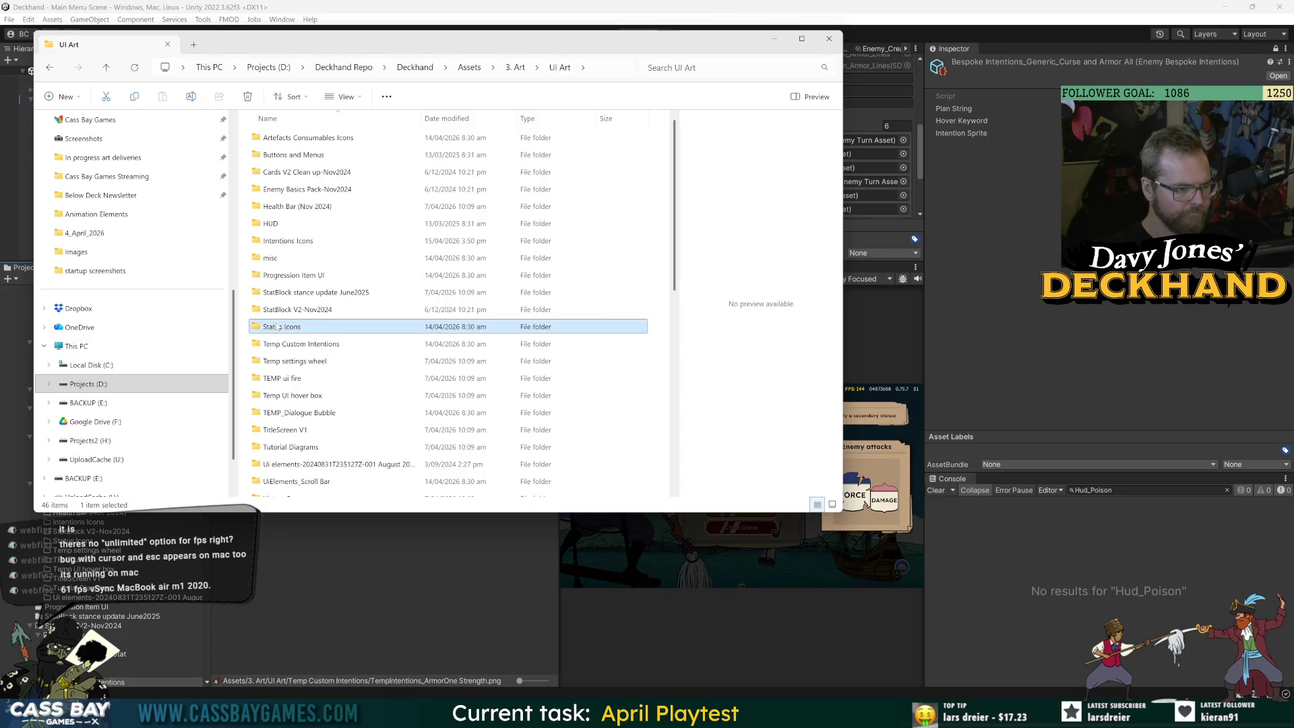
{"action": "key", "text": "Down"}
{"action": "key", "text": "Down"}
{"action": "key", "text": "Down"}
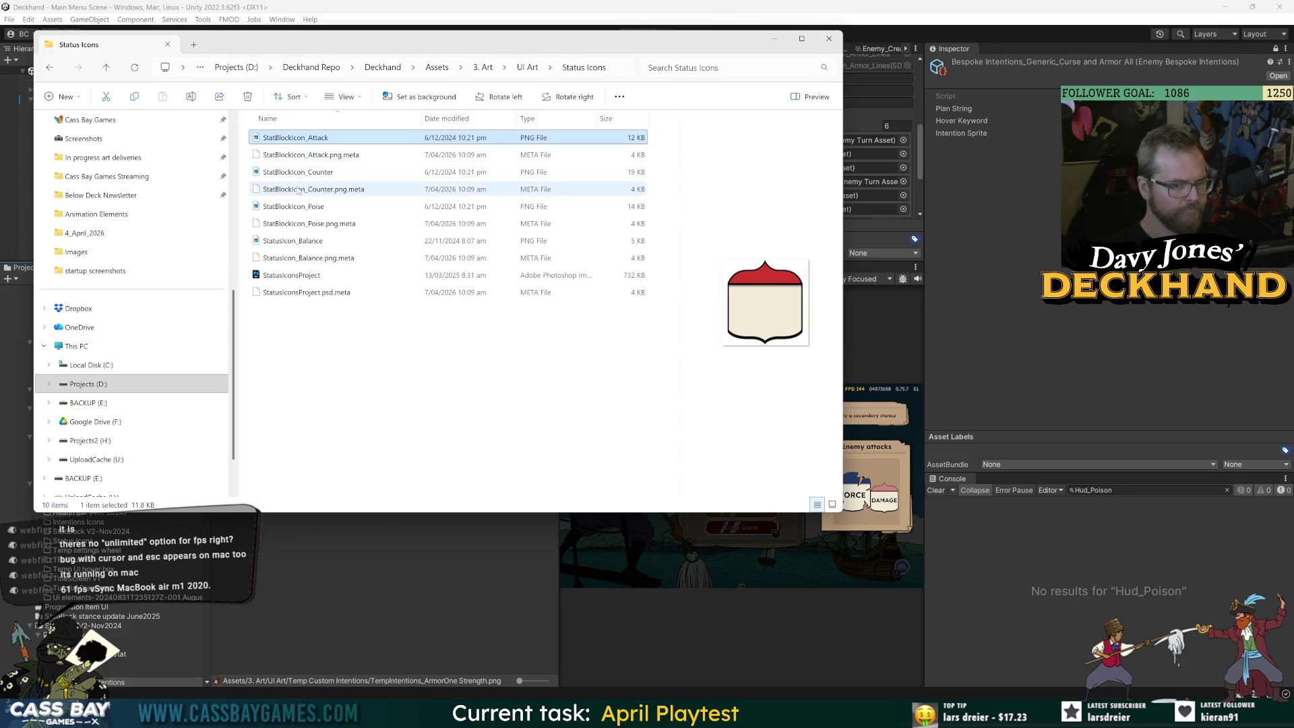
{"action": "left_click", "coordinate": [532, 70]}
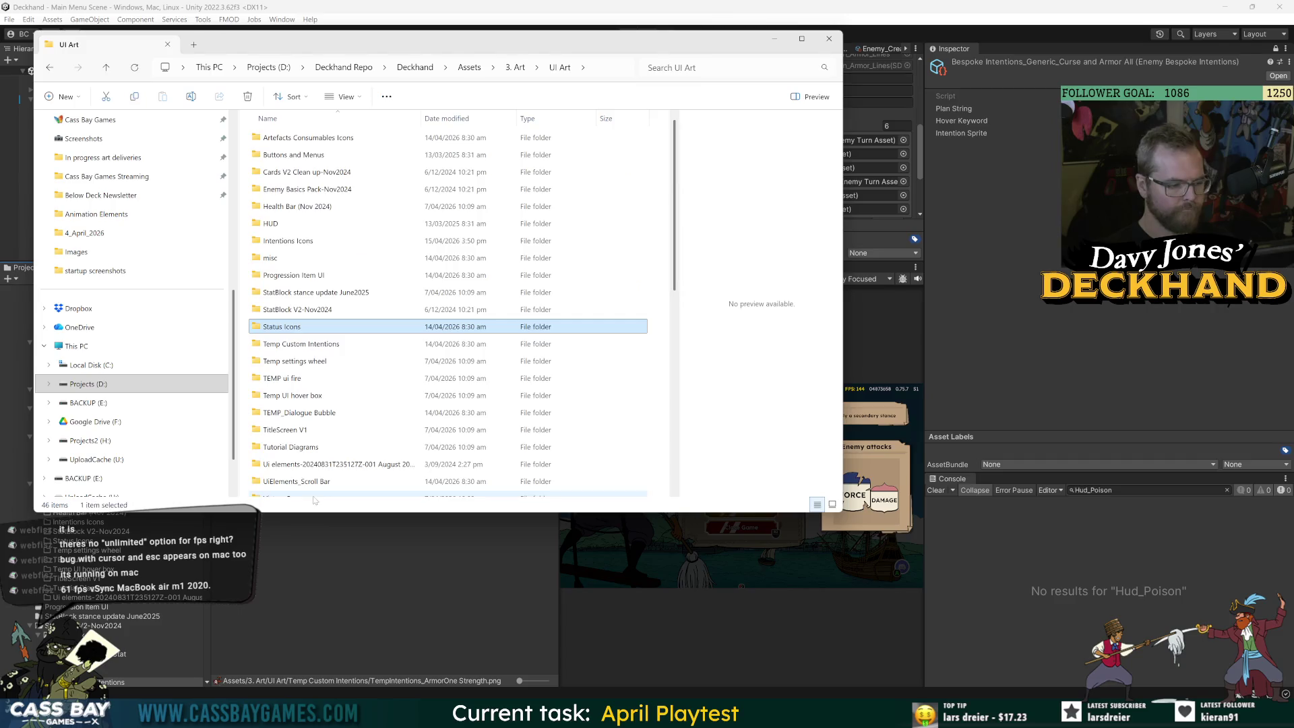
{"action": "scroll", "coordinate": [330, 303], "scroll_direction": "down", "scroll_amount": 3}
Preview Armour up, Break and attack, and the BenEdit cloud images in the Ui elements folder
{"action": "double_click", "coordinate": [331, 306]}
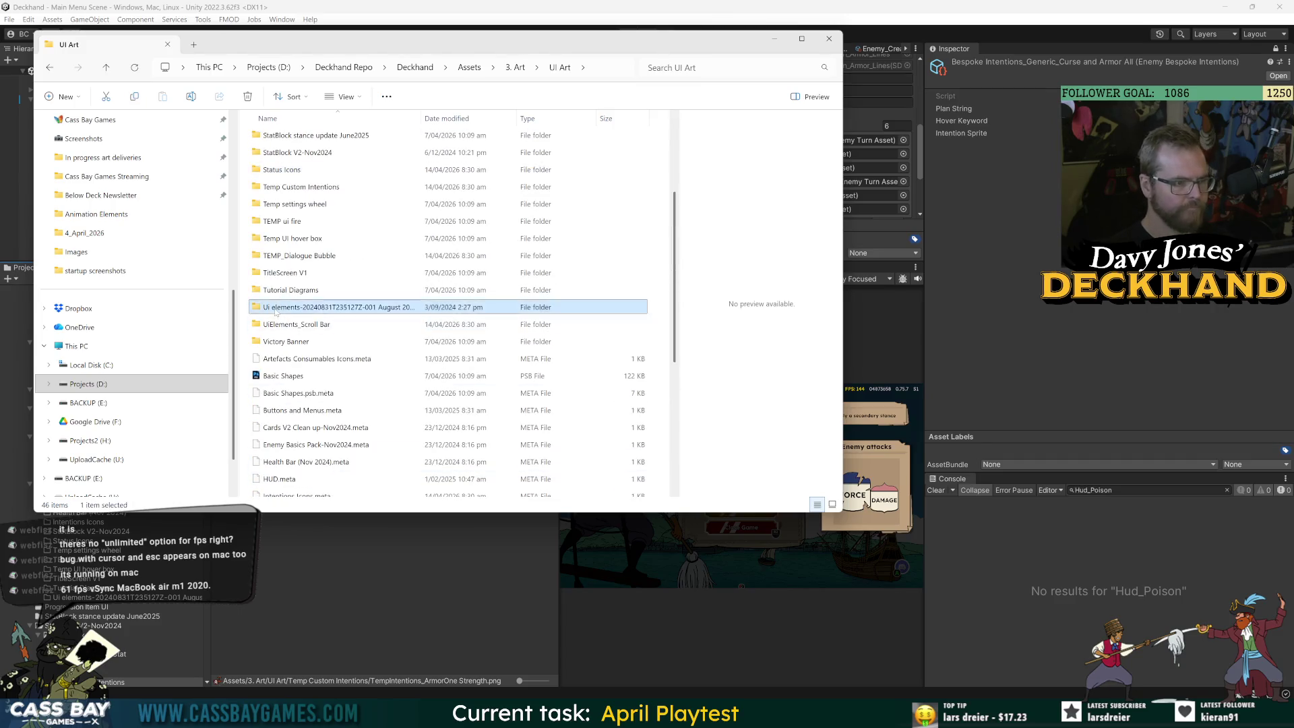
{"action": "double_click", "coordinate": [285, 137]}
{"action": "left_click", "coordinate": [286, 139]}
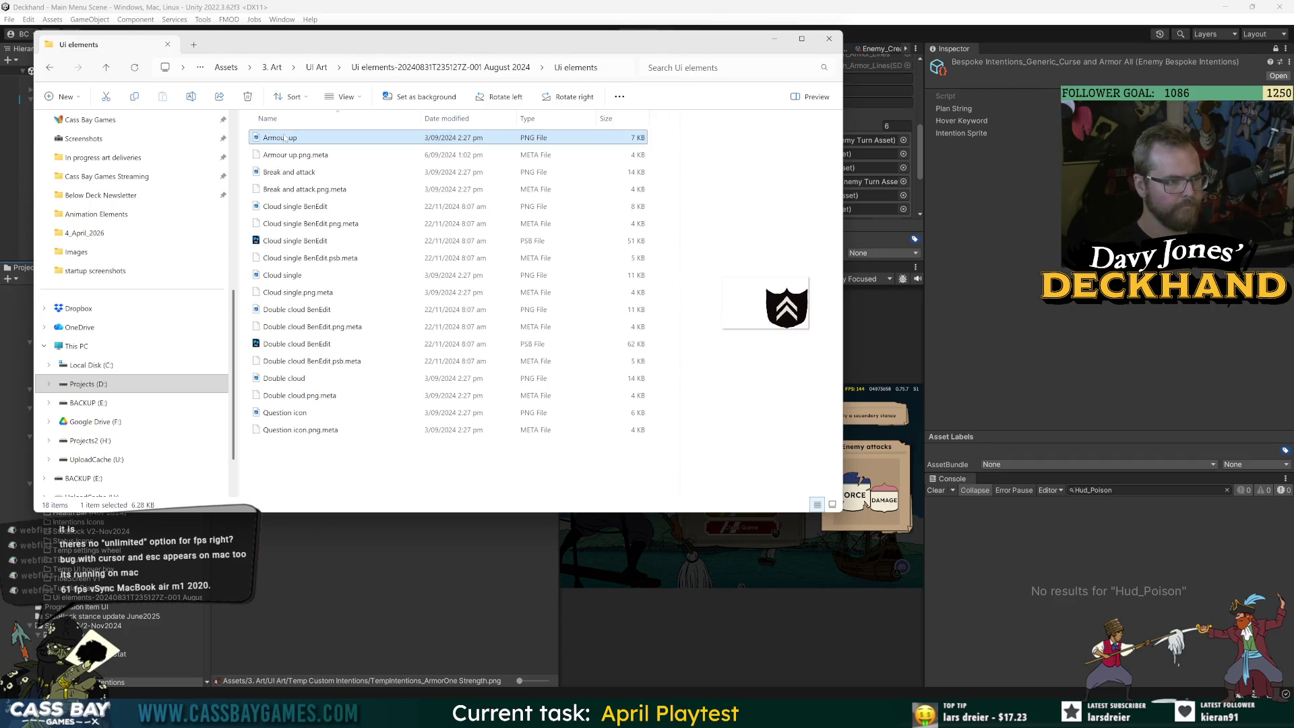
{"action": "left_click", "coordinate": [295, 174]}
{"action": "left_click", "coordinate": [297, 207]}
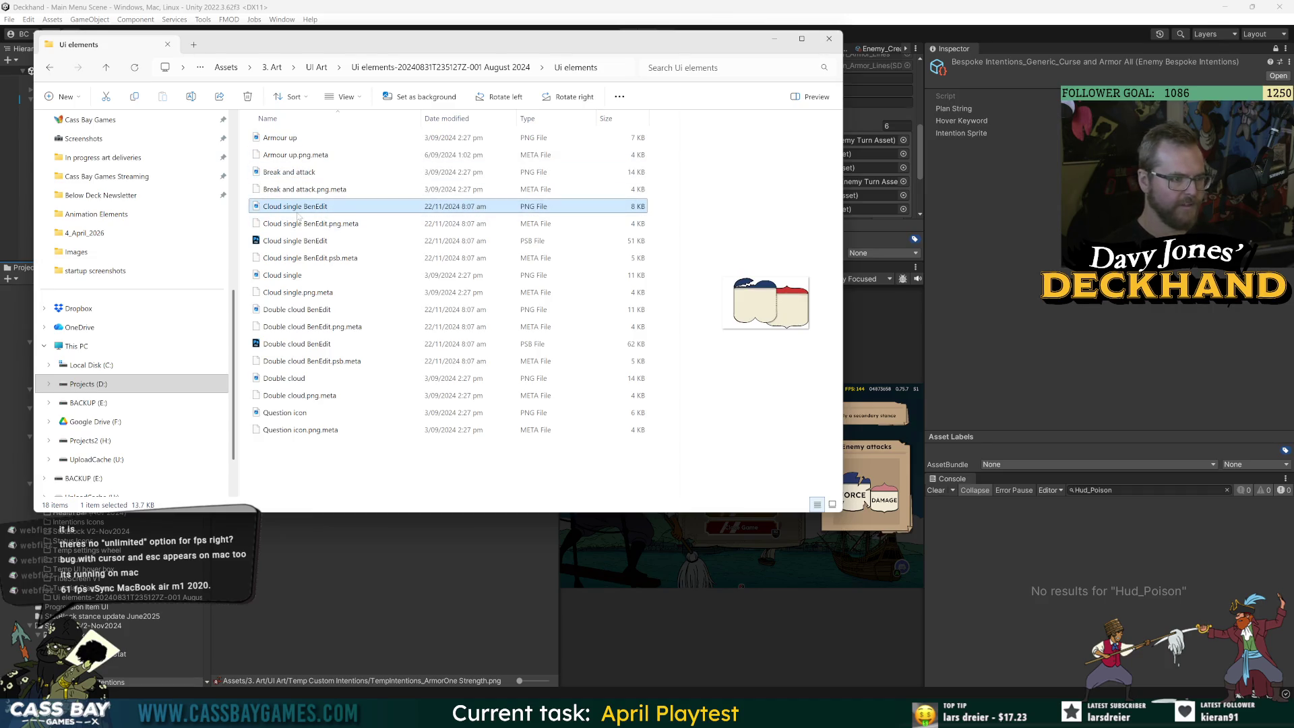
{"action": "left_click", "coordinate": [287, 311]}
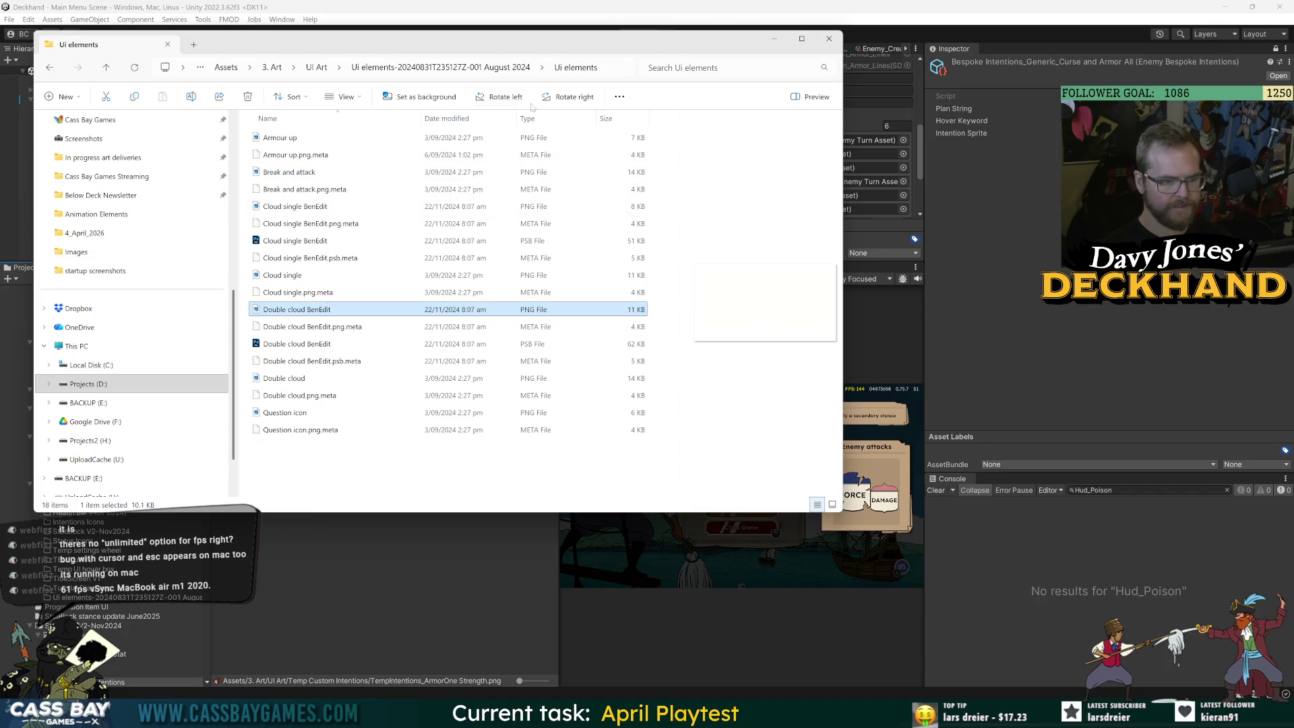
Return to the UI Art folder, then go back to Unity's project search field
{"action": "left_click", "coordinate": [441, 67]}
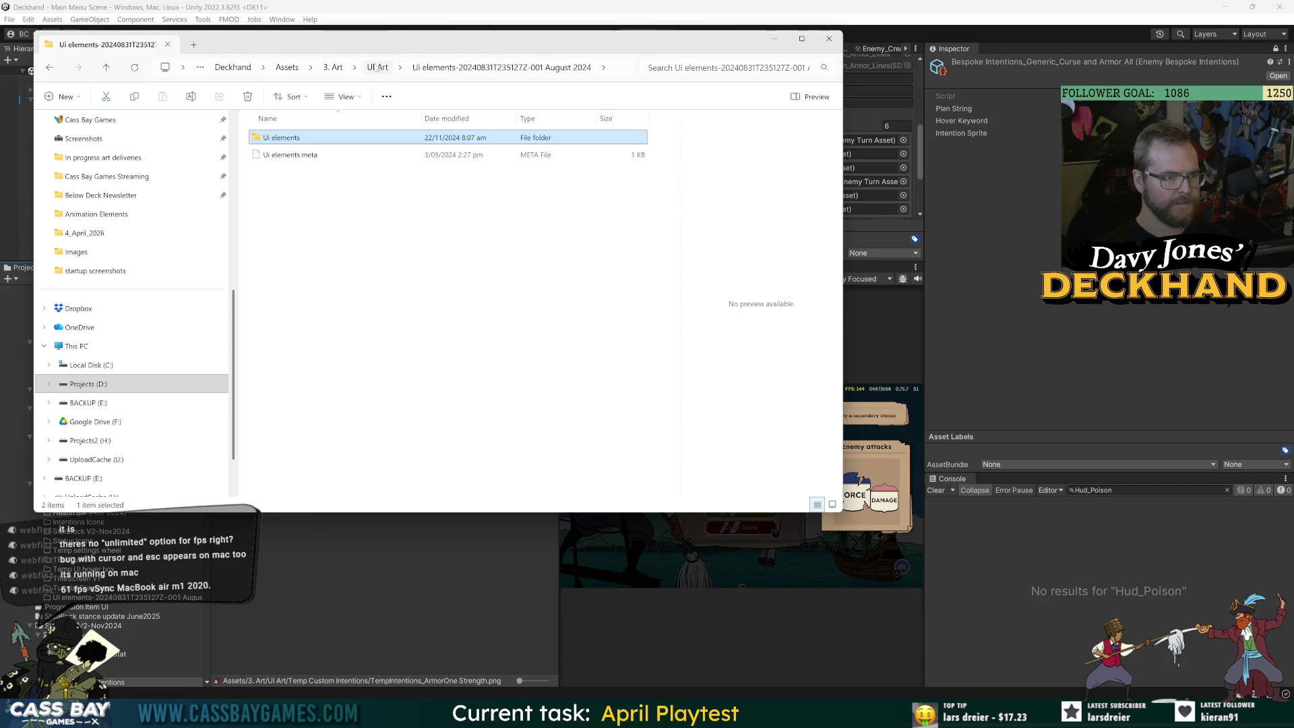
{"action": "left_click", "coordinate": [377, 67]}
{"action": "scroll", "coordinate": [314, 345], "scroll_direction": "down", "scroll_amount": 2}
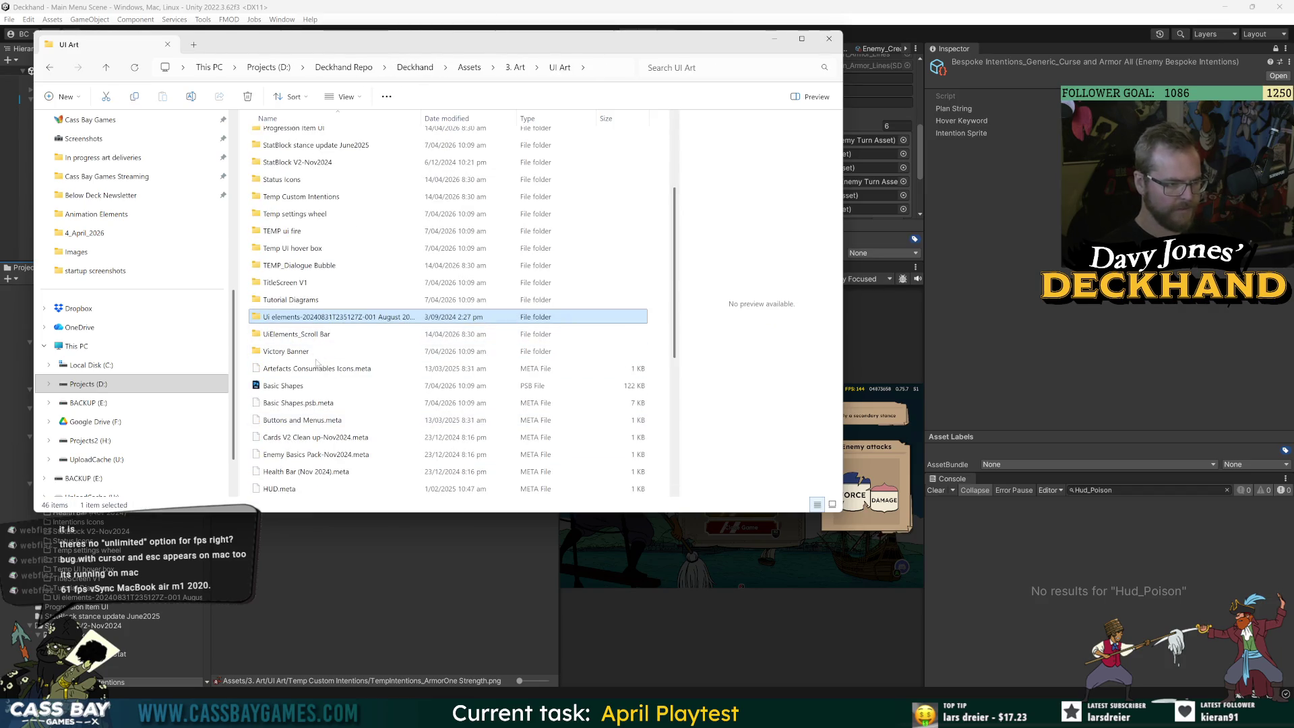
{"action": "scroll", "coordinate": [314, 345], "scroll_direction": "down", "scroll_amount": 5}
{"action": "left_click", "coordinate": [248, 304]}
{"action": "left_click", "coordinate": [334, 278]}
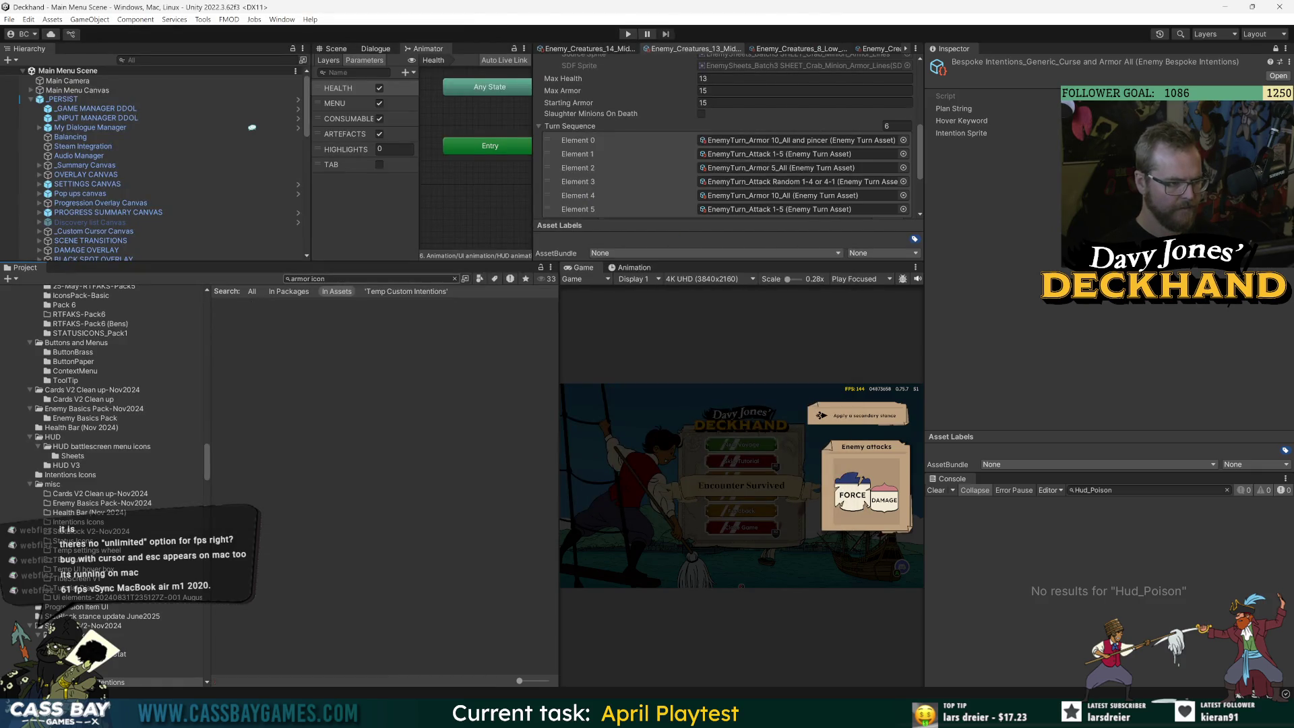
Finish the armor search, ping EnemyTurn_Armor 5's Intention Sprite, then select _GAME MANAGER DDOL
{"action": "type", "text": "armor"}
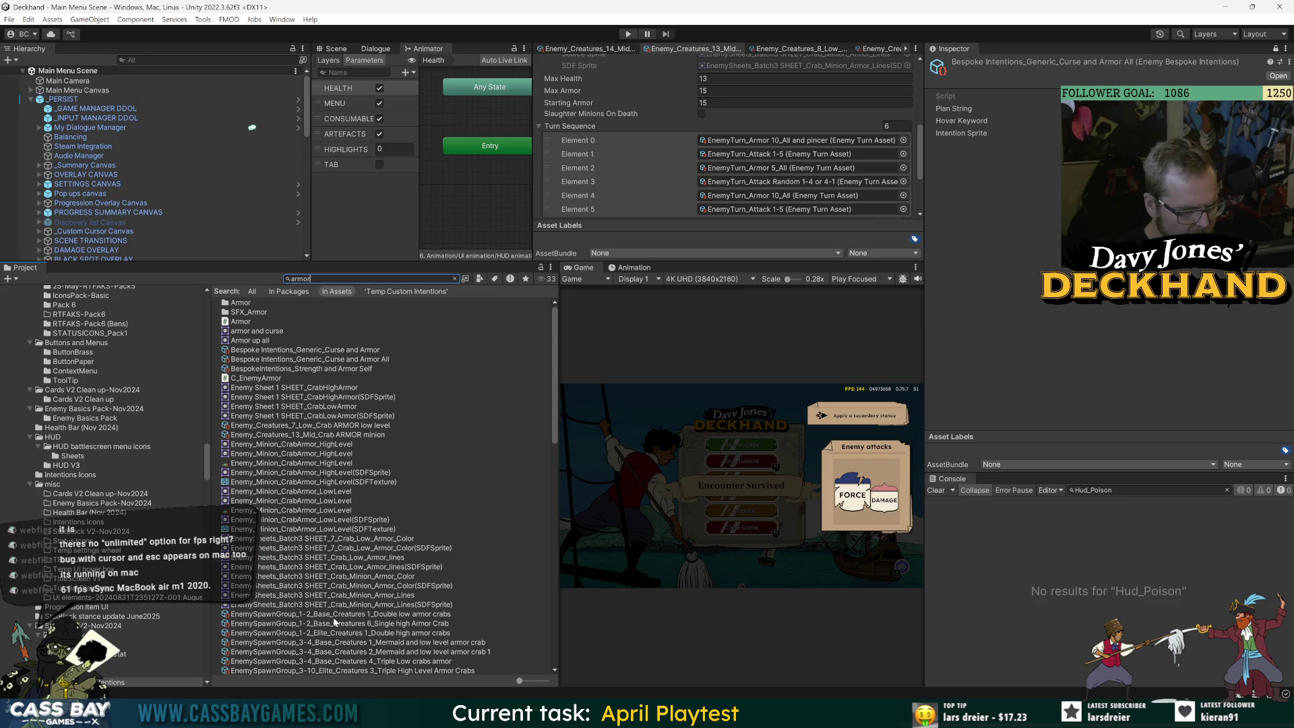
{"action": "scroll", "coordinate": [357, 613], "scroll_direction": "down", "scroll_amount": 10}
{"action": "left_click", "coordinate": [278, 399]}
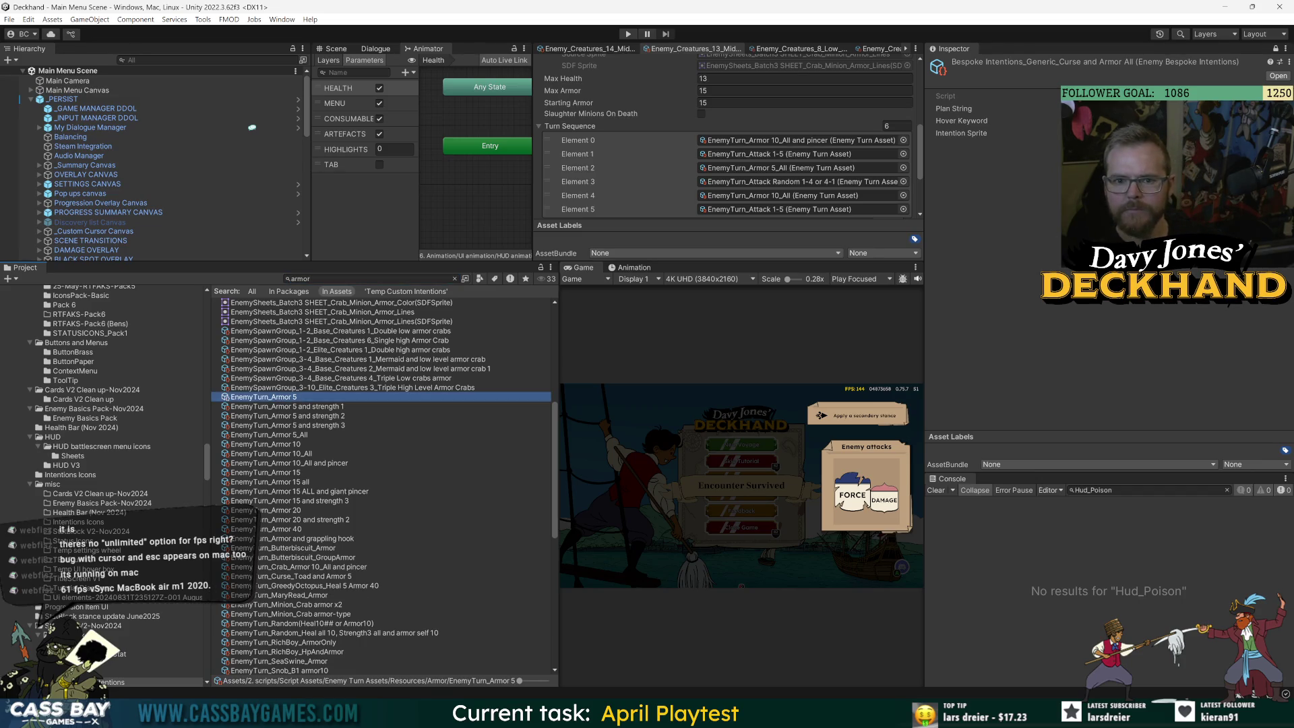
{"action": "left_click", "coordinate": [1145, 133]}
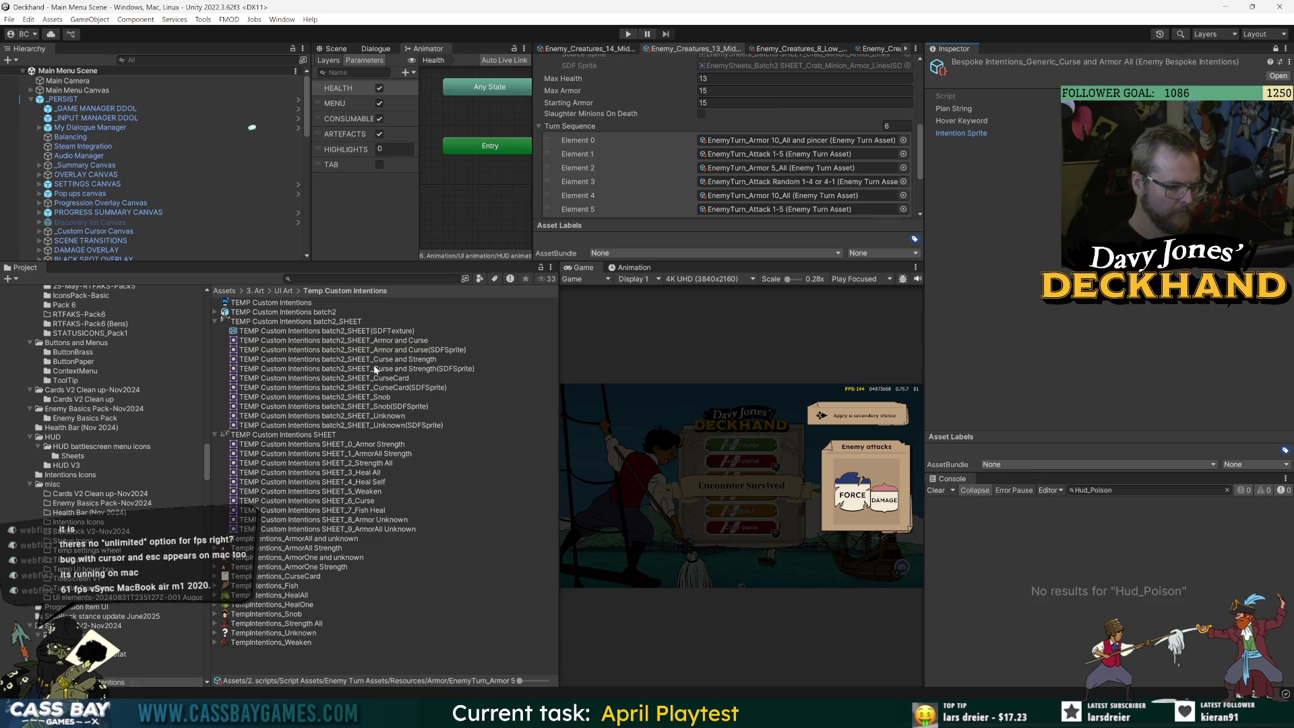
{"action": "left_click", "coordinate": [181, 108]}
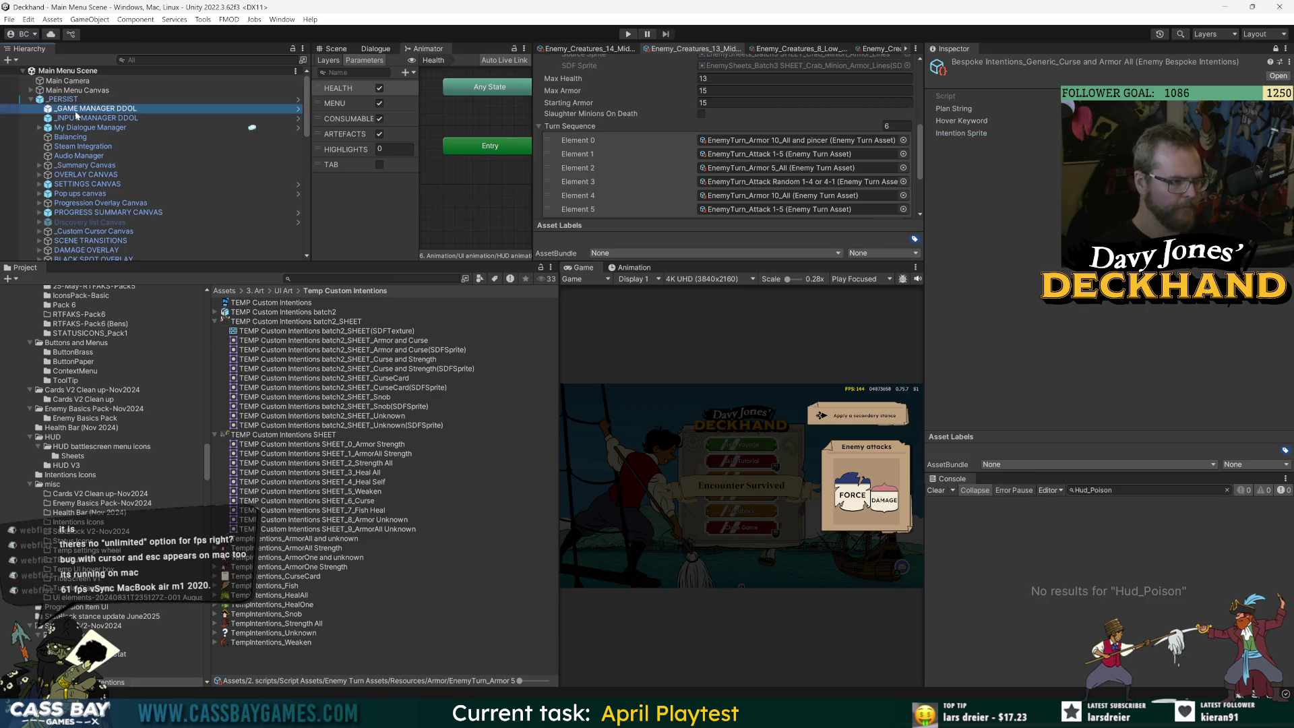
Expand the game manager's Icon Sprites Finder and locate the Enemy ArmourUp sprite
{"action": "left_click", "coordinate": [989, 197]}
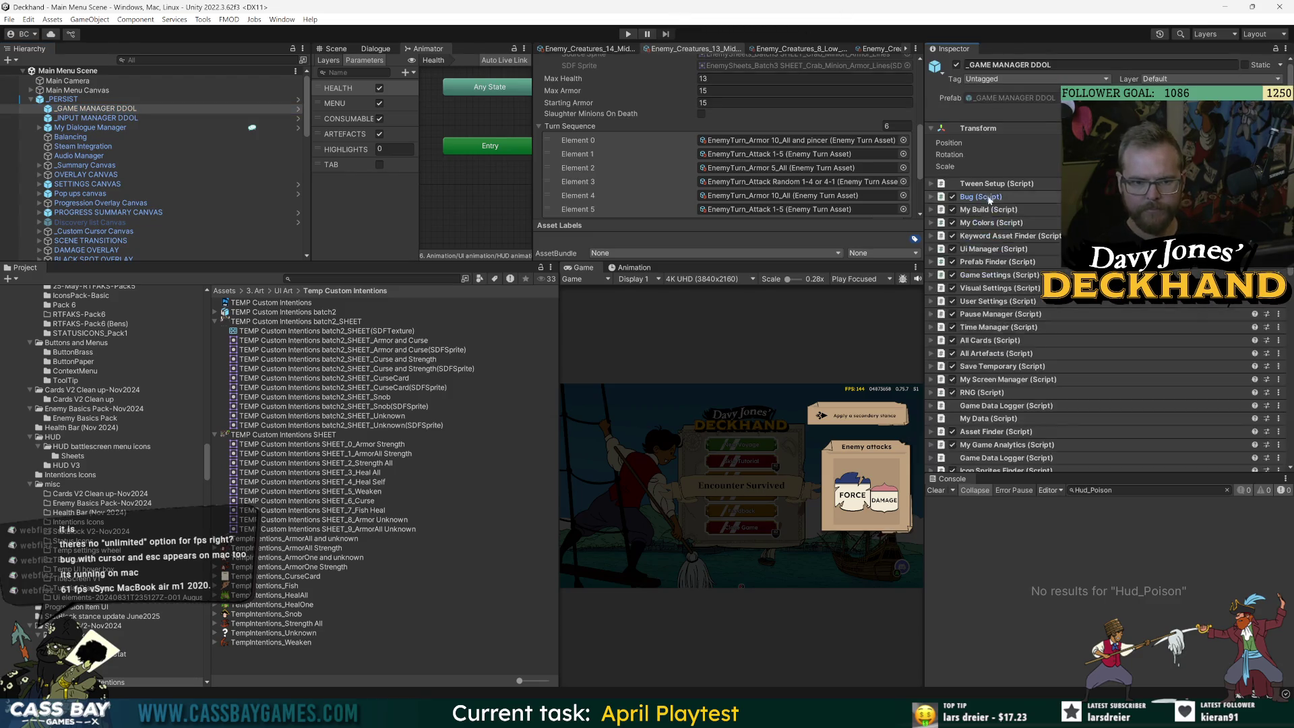
{"action": "scroll", "coordinate": [1015, 367], "scroll_direction": "down", "scroll_amount": 5}
{"action": "left_click", "coordinate": [990, 237]}
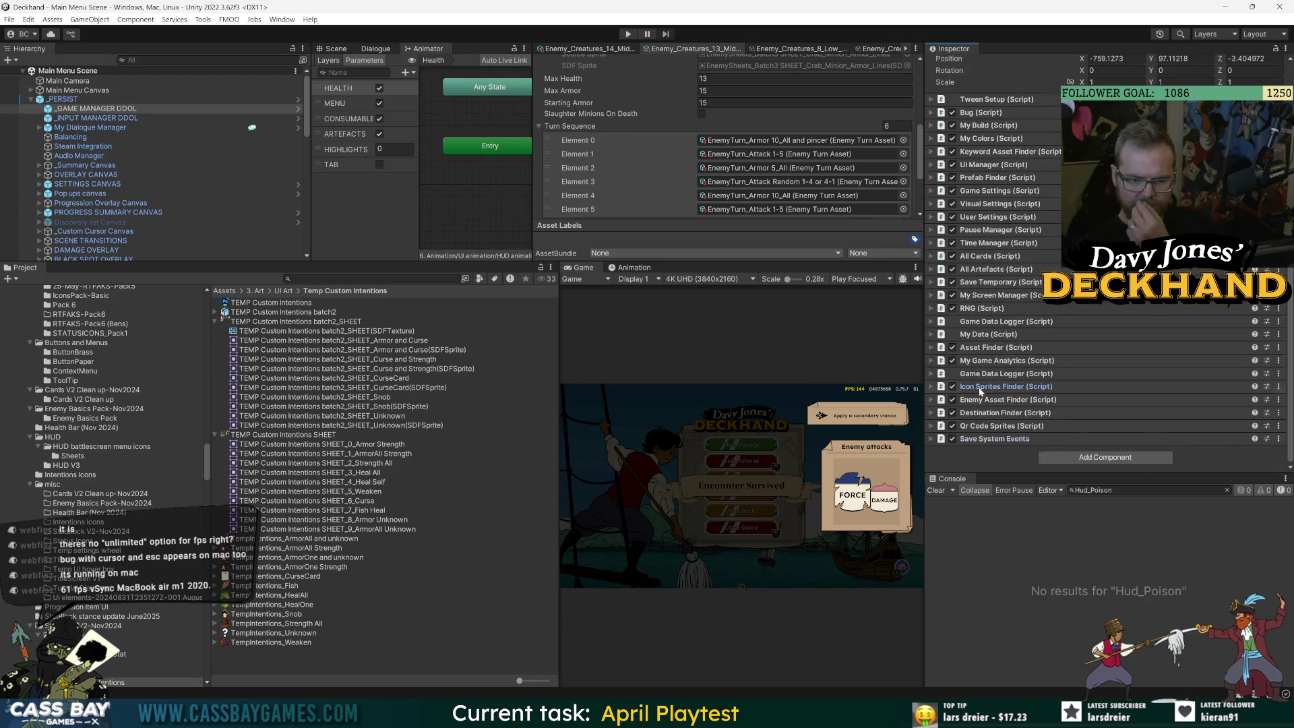
{"action": "left_click", "coordinate": [981, 386]}
{"action": "scroll", "coordinate": [984, 391], "scroll_direction": "down", "scroll_amount": 2}
{"action": "left_click", "coordinate": [1124, 413]}
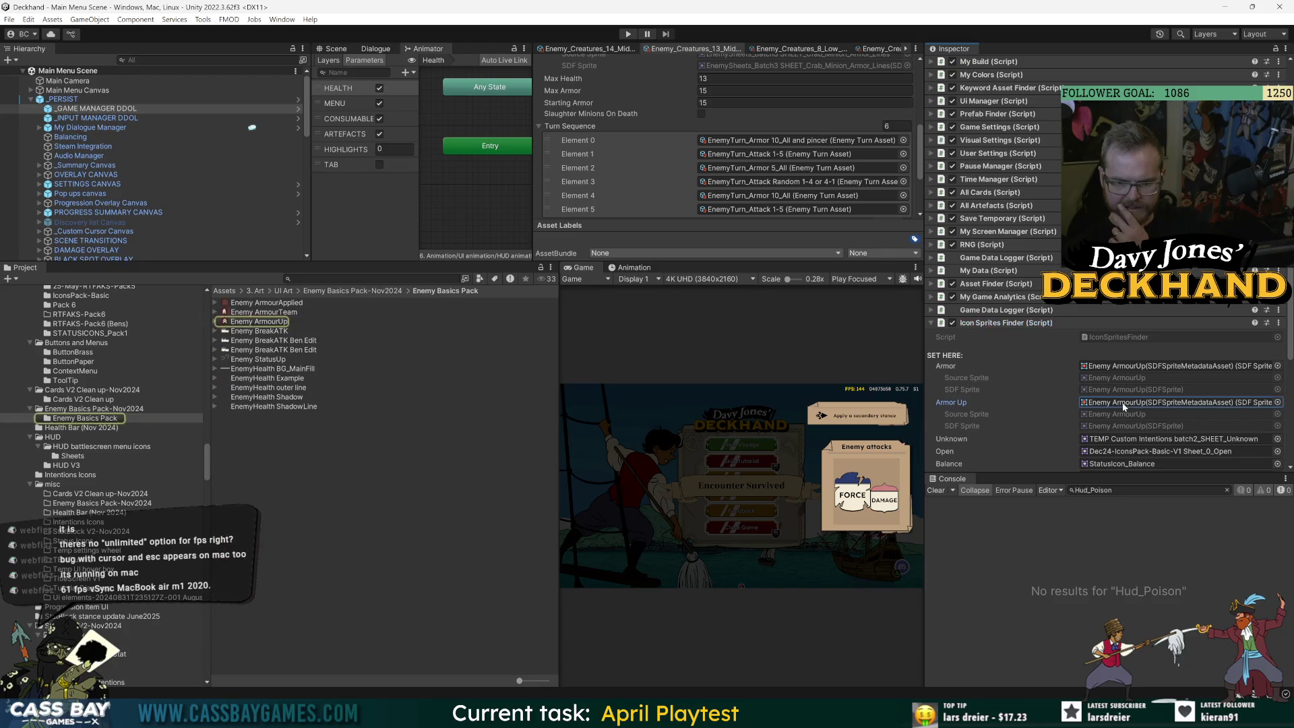
{"action": "left_click", "coordinate": [278, 322]}
Reveal the Enemy ArmourTeam image in File Explorer and bring Photoshop forward
{"action": "right_click", "coordinate": [282, 312]}
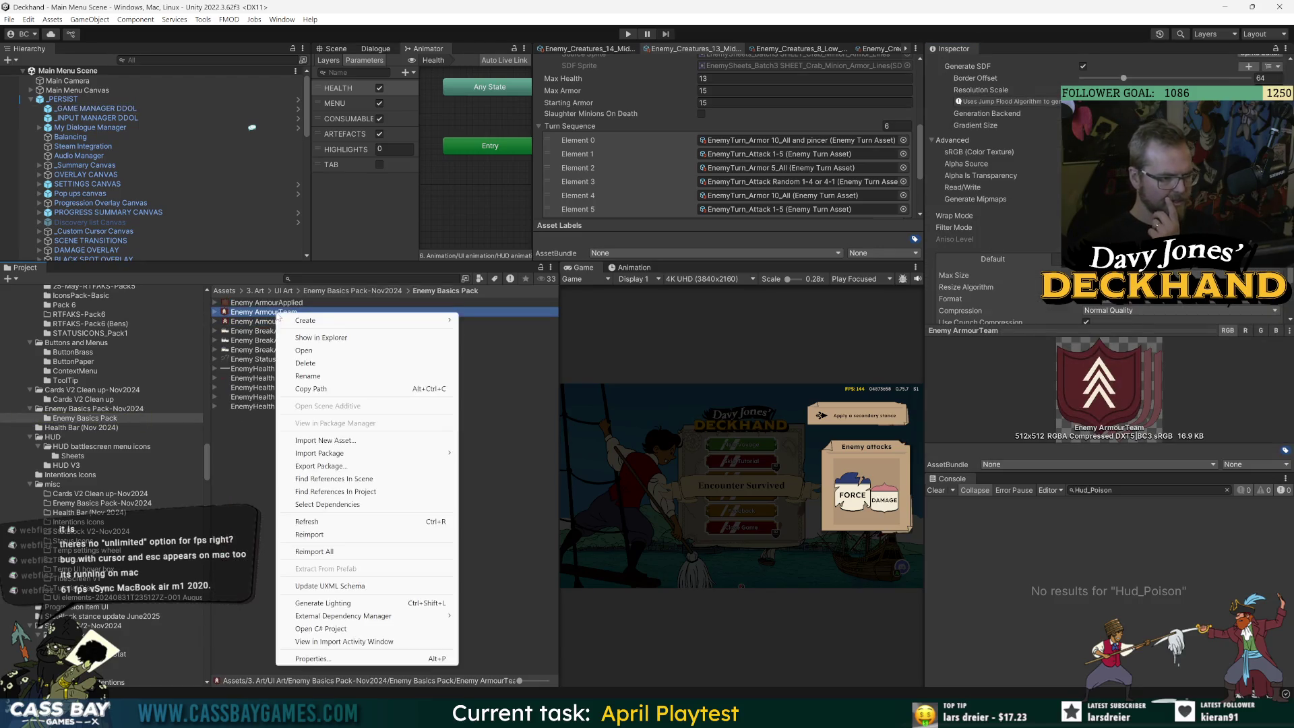
{"action": "left_click", "coordinate": [303, 340]}
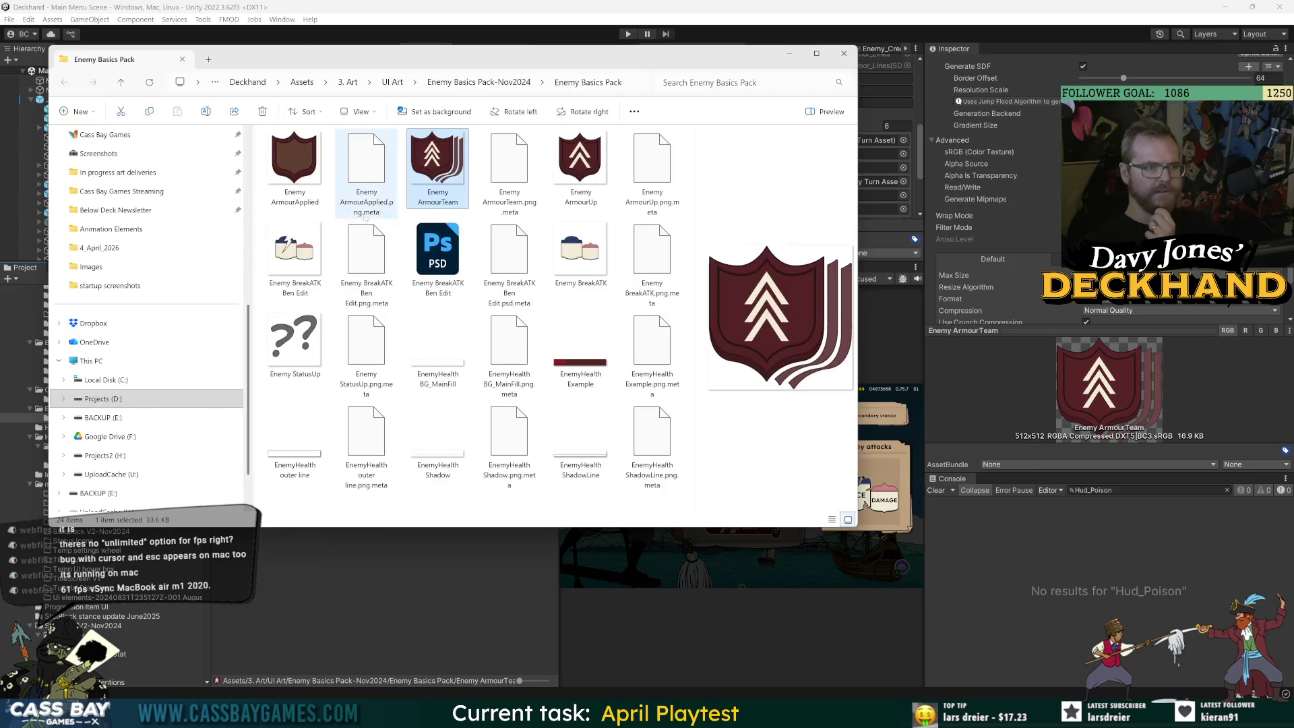
{"action": "key", "text": "alt+Tab"}
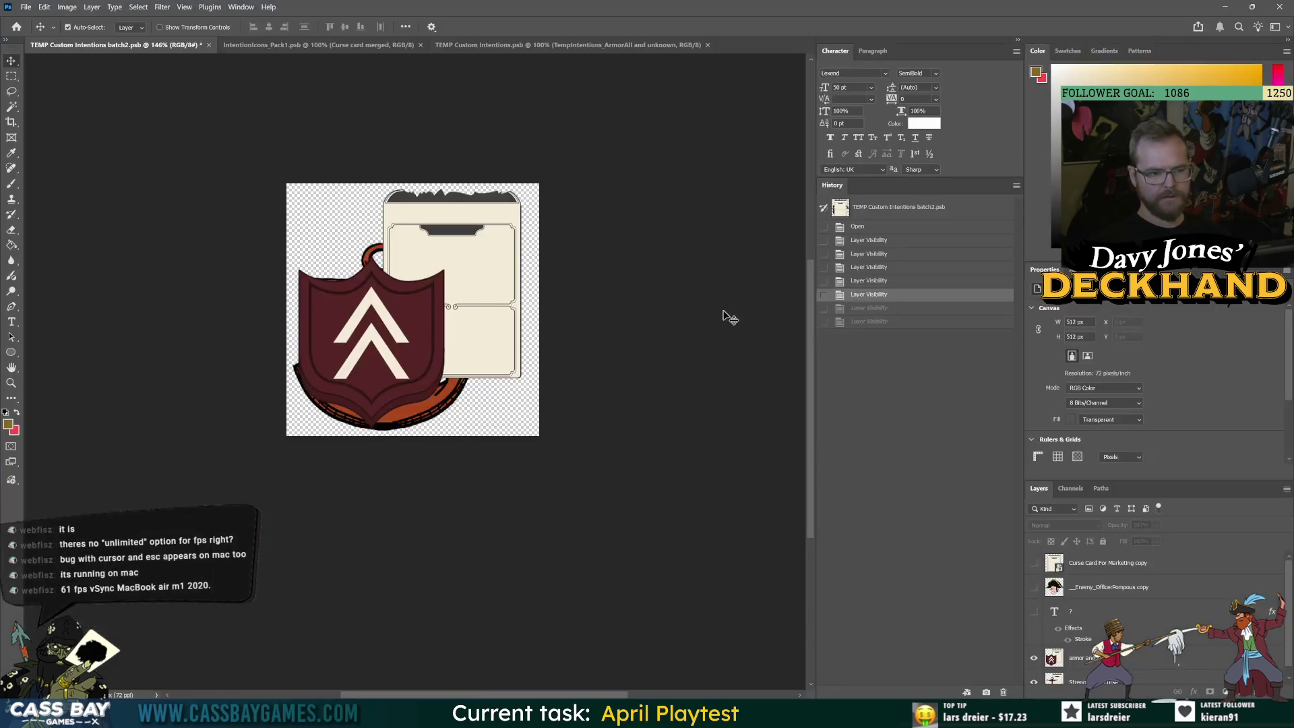
Save the document as a copy named TEMP Custom Intentions batch3.psb
{"action": "left_click", "coordinate": [28, 7]}
{"action": "left_click", "coordinate": [46, 147]}
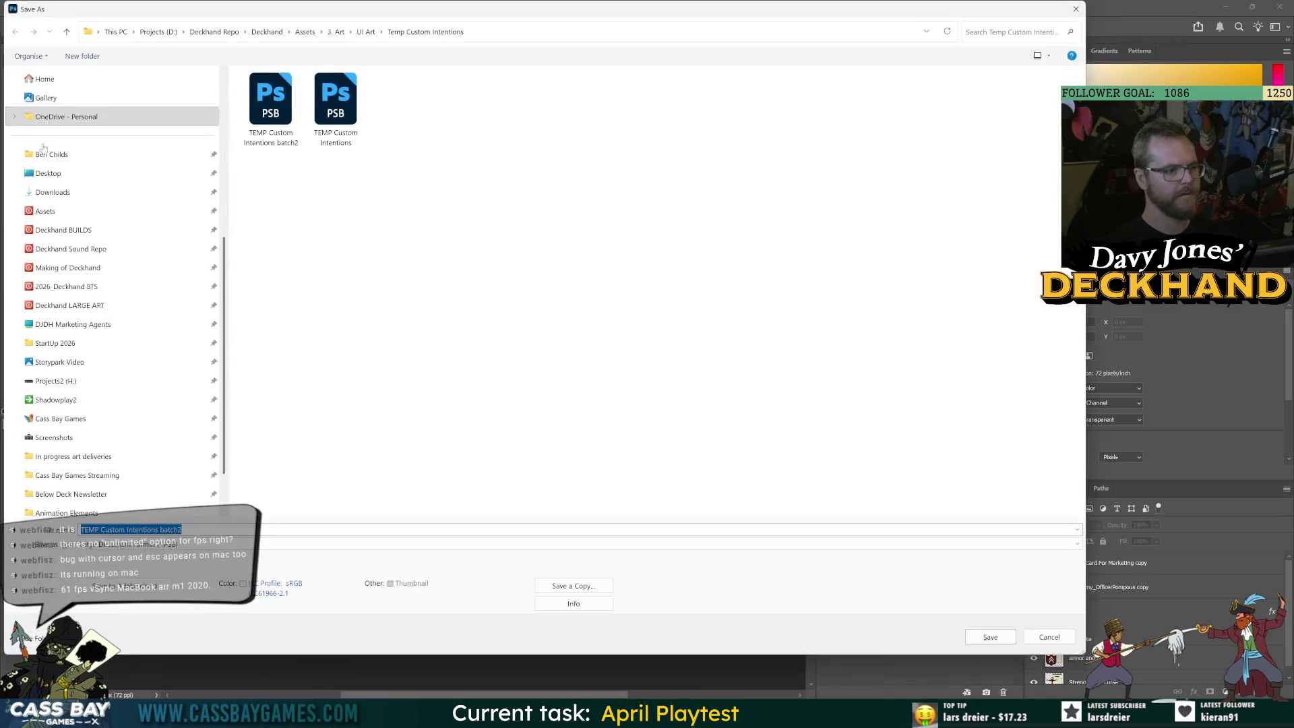
{"action": "key", "text": "Return"}
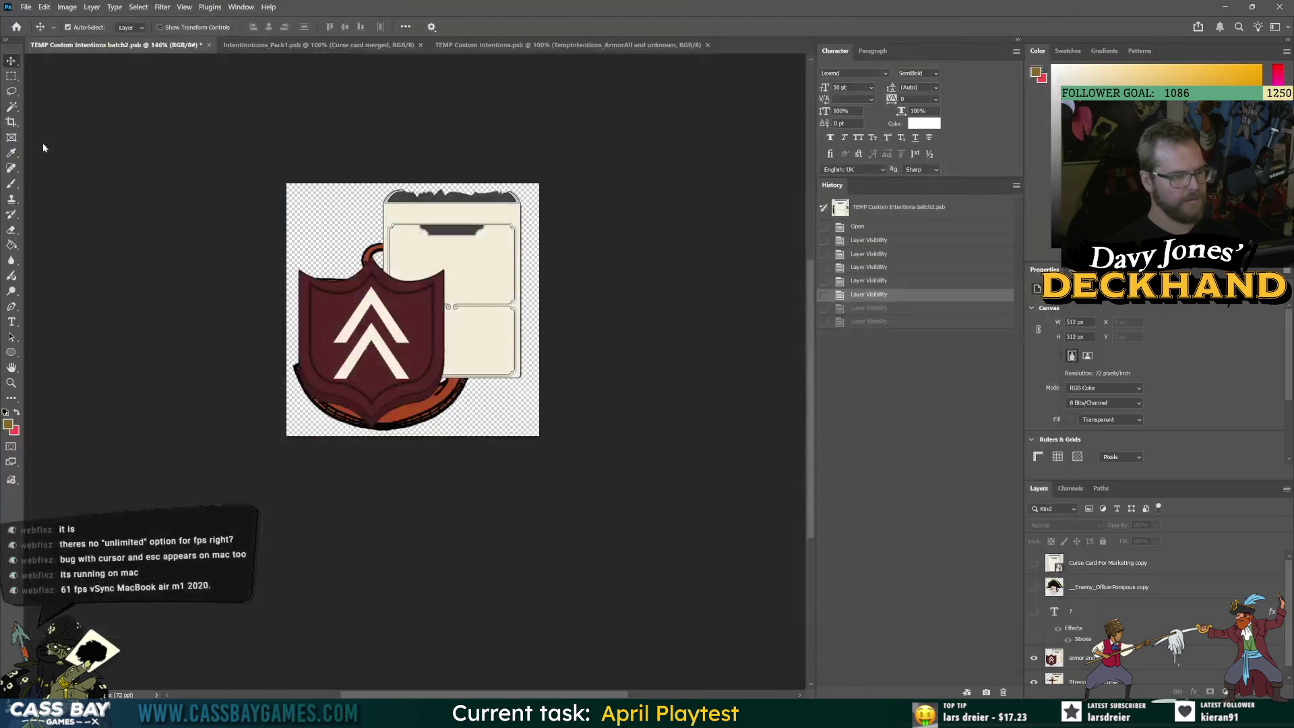
{"action": "left_click", "coordinate": [738, 162]}
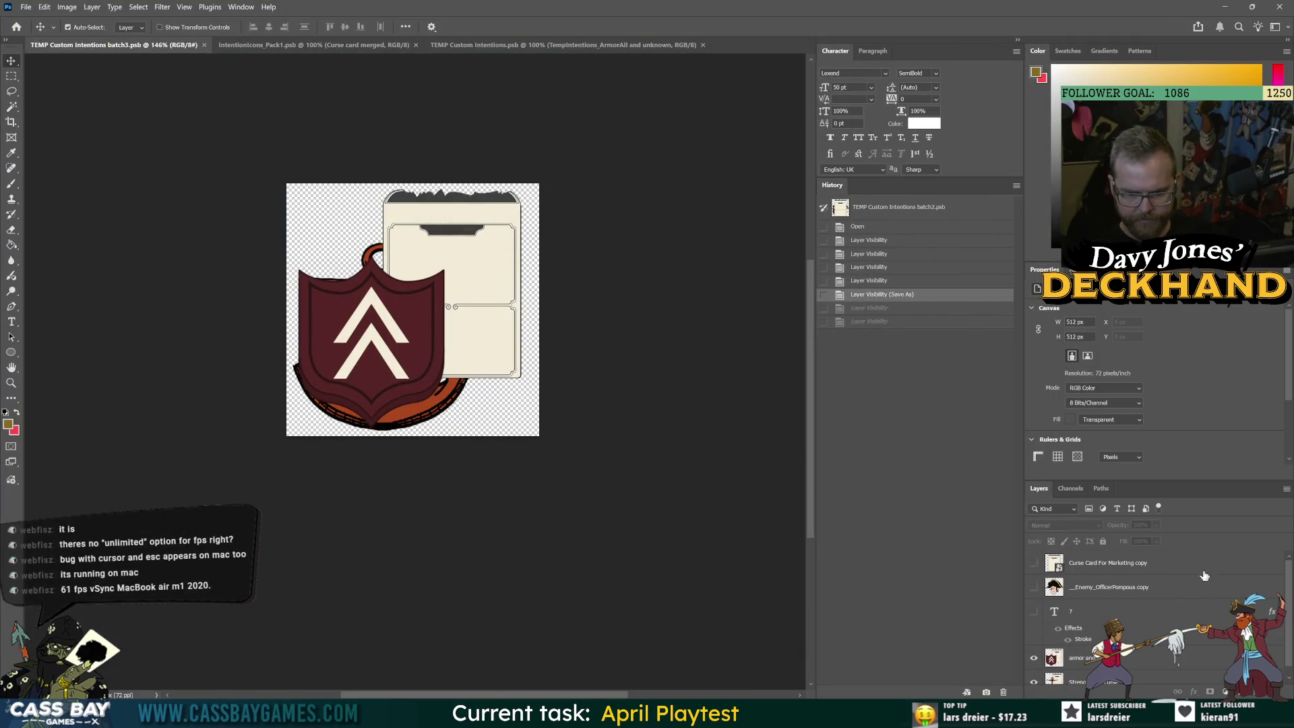
Delete the Curse Card For Marketing copy layer and select the enemy officer layer
{"action": "key", "text": "alt+Tab"}
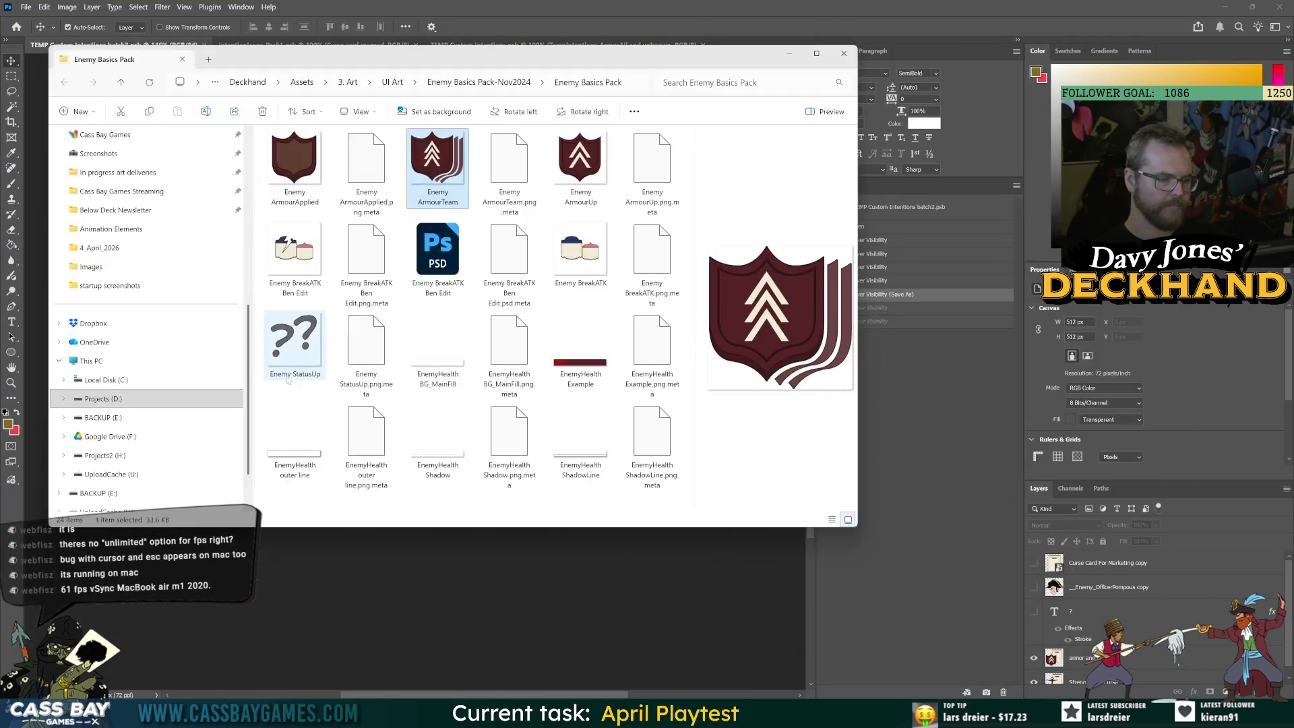
{"action": "key", "text": "alt+Tab"}
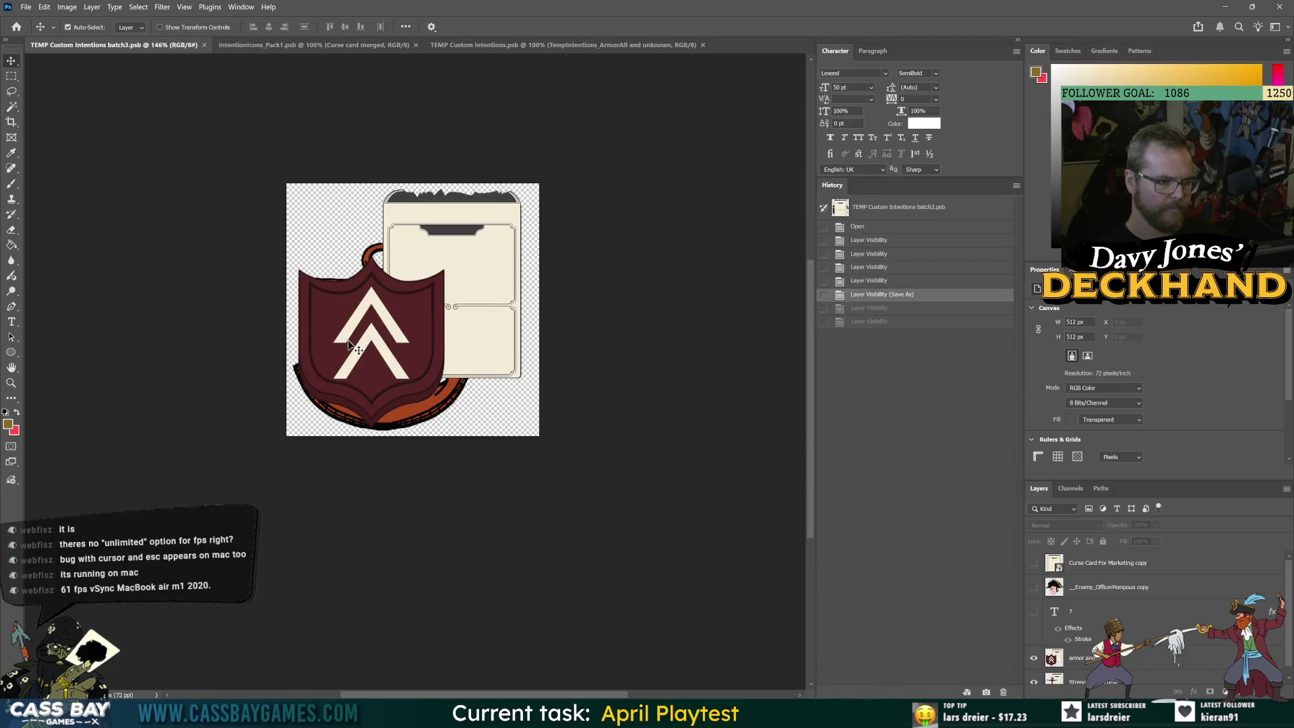
{"action": "left_click", "coordinate": [1046, 568]}
{"action": "key", "text": "Delete"}
{"action": "mouse_move", "coordinate": [1046, 568]}
{"action": "left_mouse_down"}
{"action": "mouse_move", "coordinate": [1051, 677]}
{"action": "mouse_move", "coordinate": [1126, 592]}
{"action": "left_mouse_up"}
Delete the enemy officer, armor-and-curse, strength and question-mark layers, leaving an empty Layer 1
{"action": "key", "text": "Delete"}
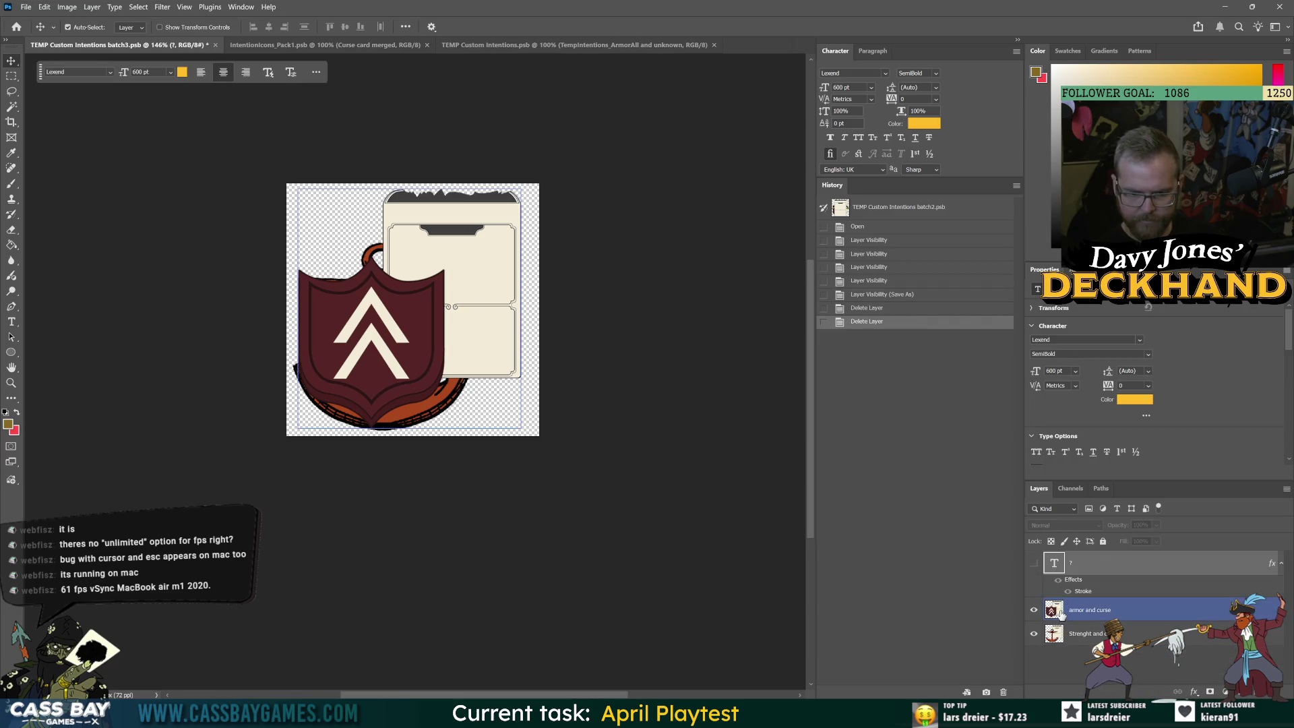
{"action": "left_click", "coordinate": [1076, 636]}
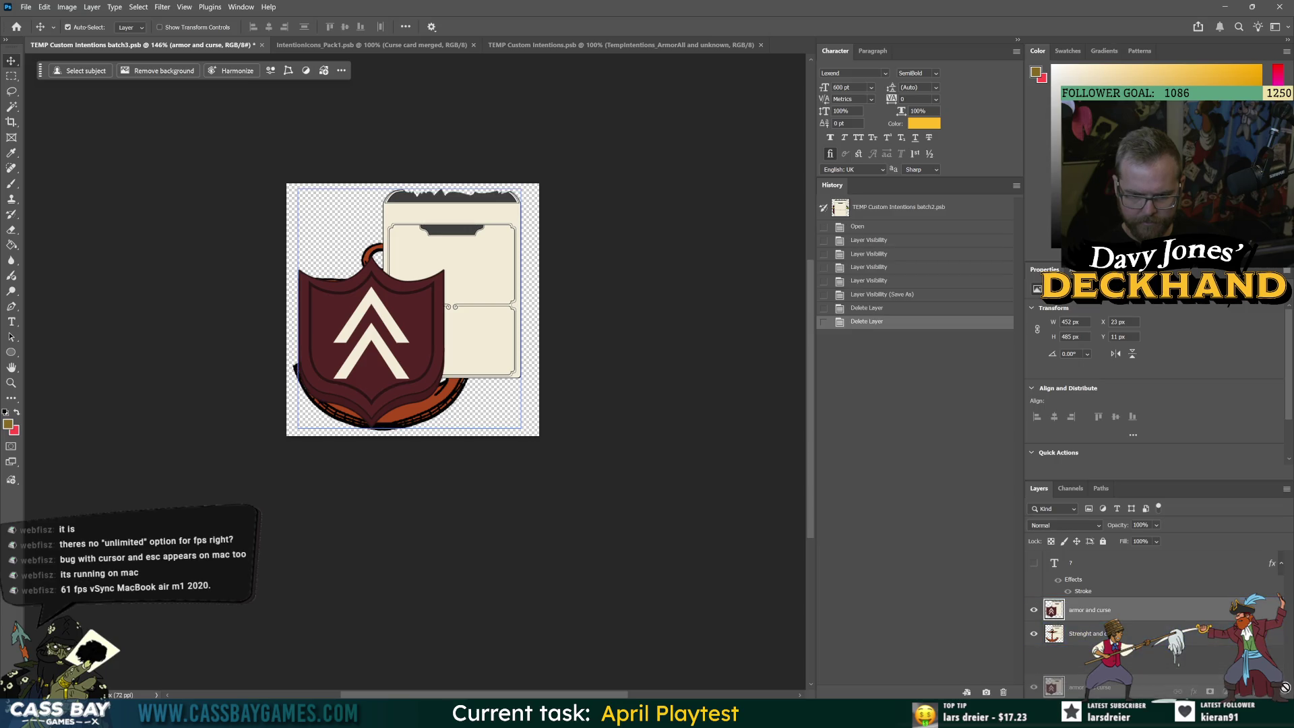
{"action": "key", "text": "Delete"}
{"action": "mouse_move", "coordinate": [1065, 617]}
{"action": "left_mouse_down"}
{"action": "mouse_move", "coordinate": [1053, 686]}
{"action": "mouse_move", "coordinate": [1274, 692]}
{"action": "left_mouse_up"}
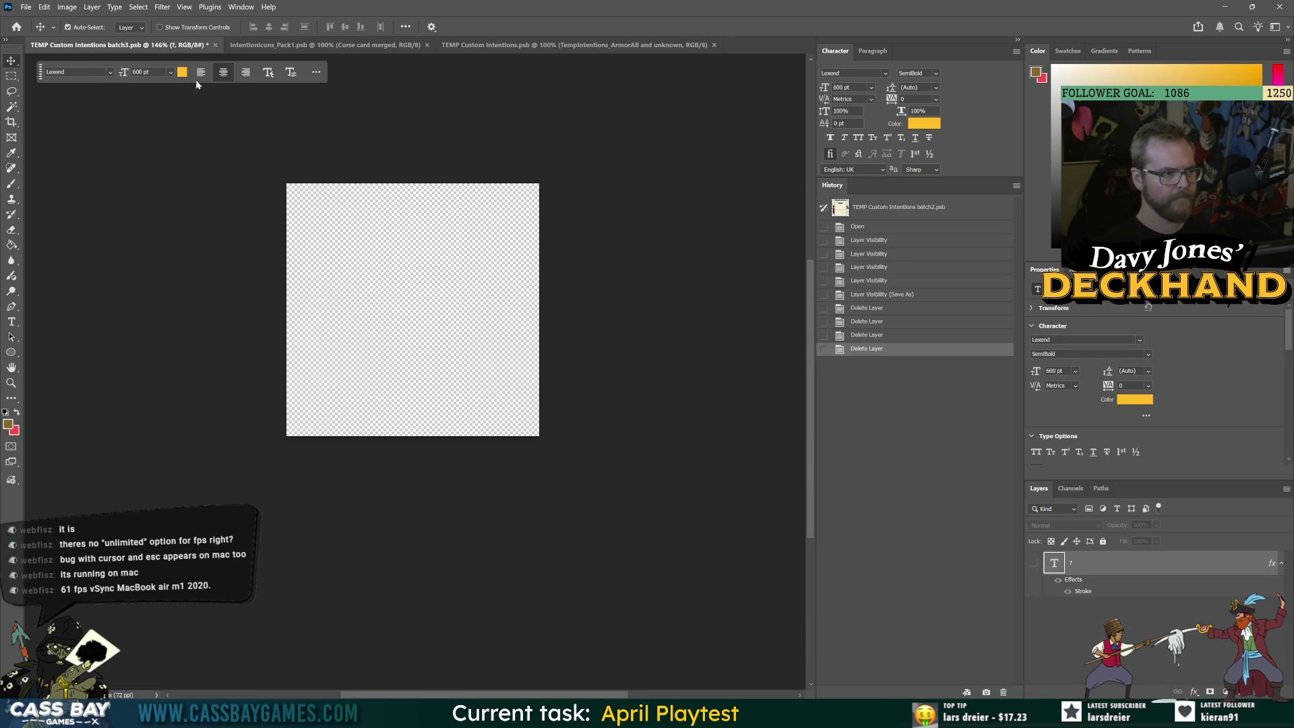
{"action": "key", "text": "ctrl+s"}
{"action": "left_click", "coordinate": [1033, 563]}
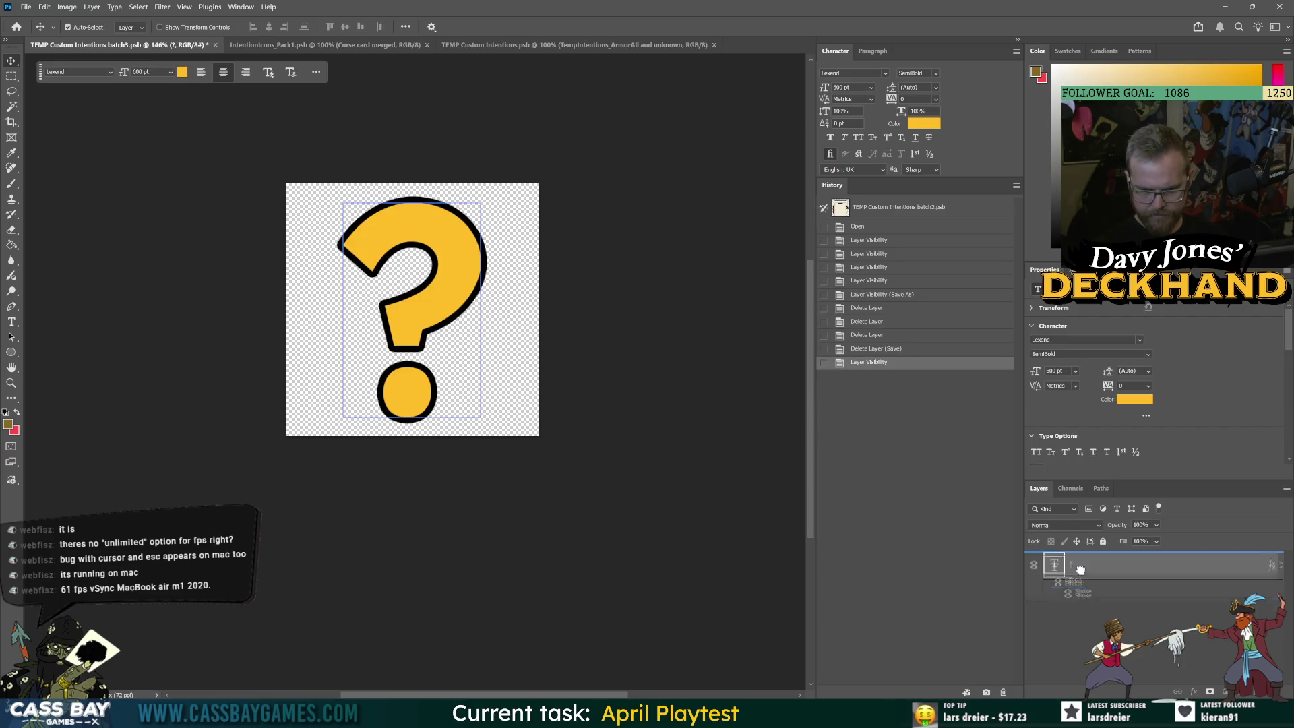
{"action": "left_click", "coordinate": [1256, 691]}
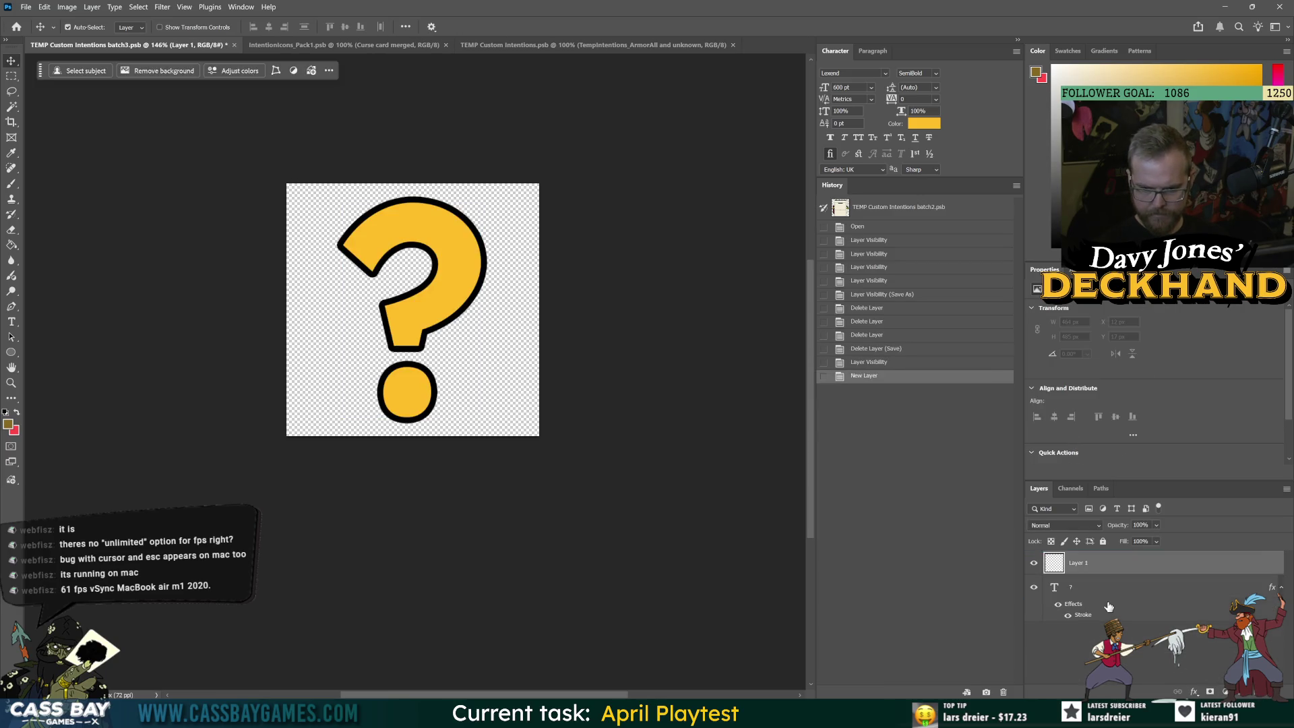
{"action": "left_click", "coordinate": [1078, 586]}
{"action": "left_click", "coordinate": [1272, 691]}
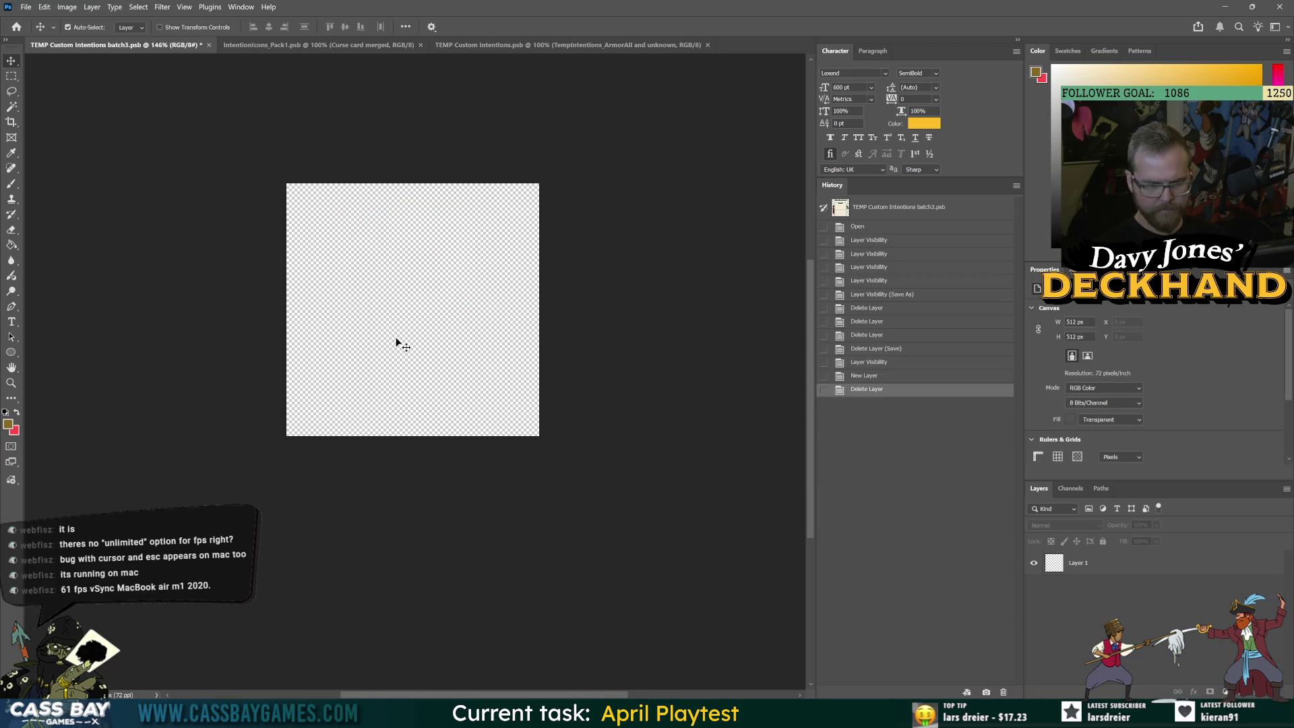
Place the Enemy ArmourUp and Enemy ArmourTeam images into the batch3 document
{"action": "key", "text": "alt+Tab"}
{"action": "left_click_drag", "start_coordinate": [579, 159], "coordinate": [588, 588]}
{"action": "key", "text": "alt+Tab"}
{"action": "mouse_move", "coordinate": [577, 141]}
{"action": "left_mouse_down"}
{"action": "mouse_move", "coordinate": [519, 606]}
{"action": "mouse_move", "coordinate": [577, 646]}
{"action": "left_mouse_up"}
{"action": "key", "text": "Return"}
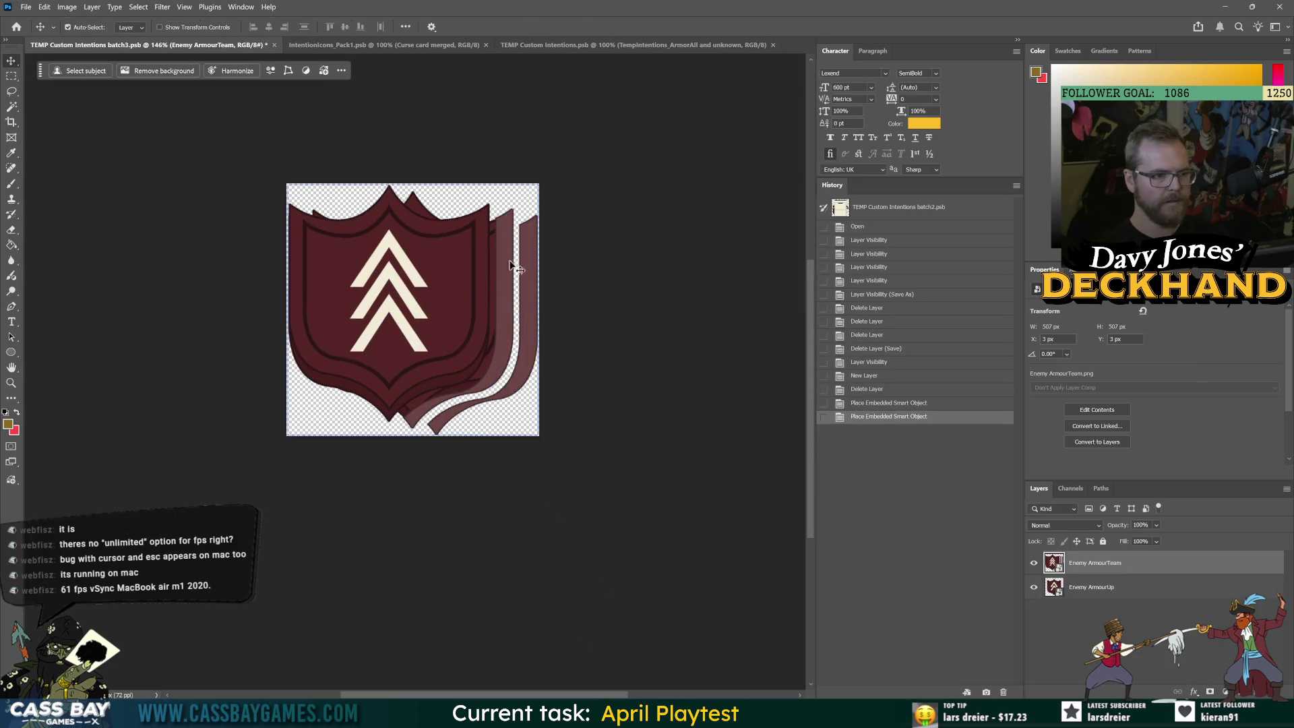
Bring the batch3 document with the curse card forward and save it
{"action": "key", "text": "alt+Tab"}
{"action": "key", "text": "ctrl+Tab"}
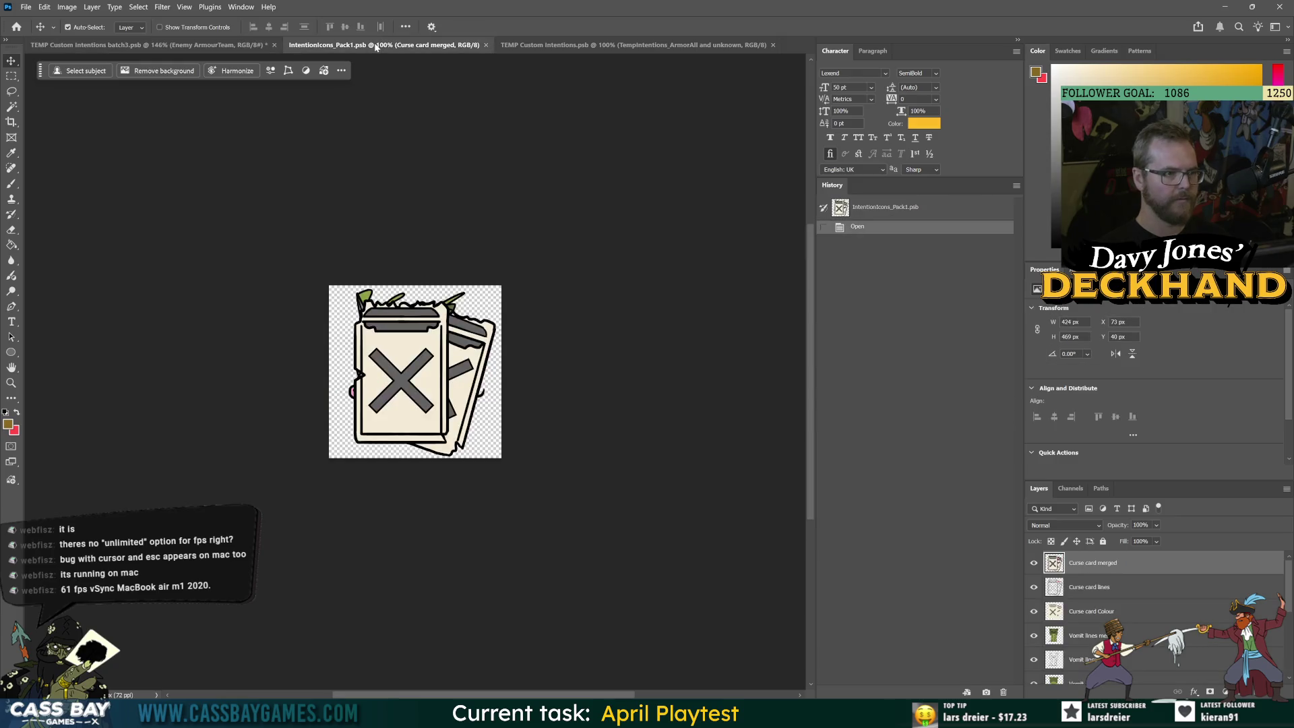
{"action": "key", "text": "alt+Tab"}
{"action": "left_click", "coordinate": [177, 42]}
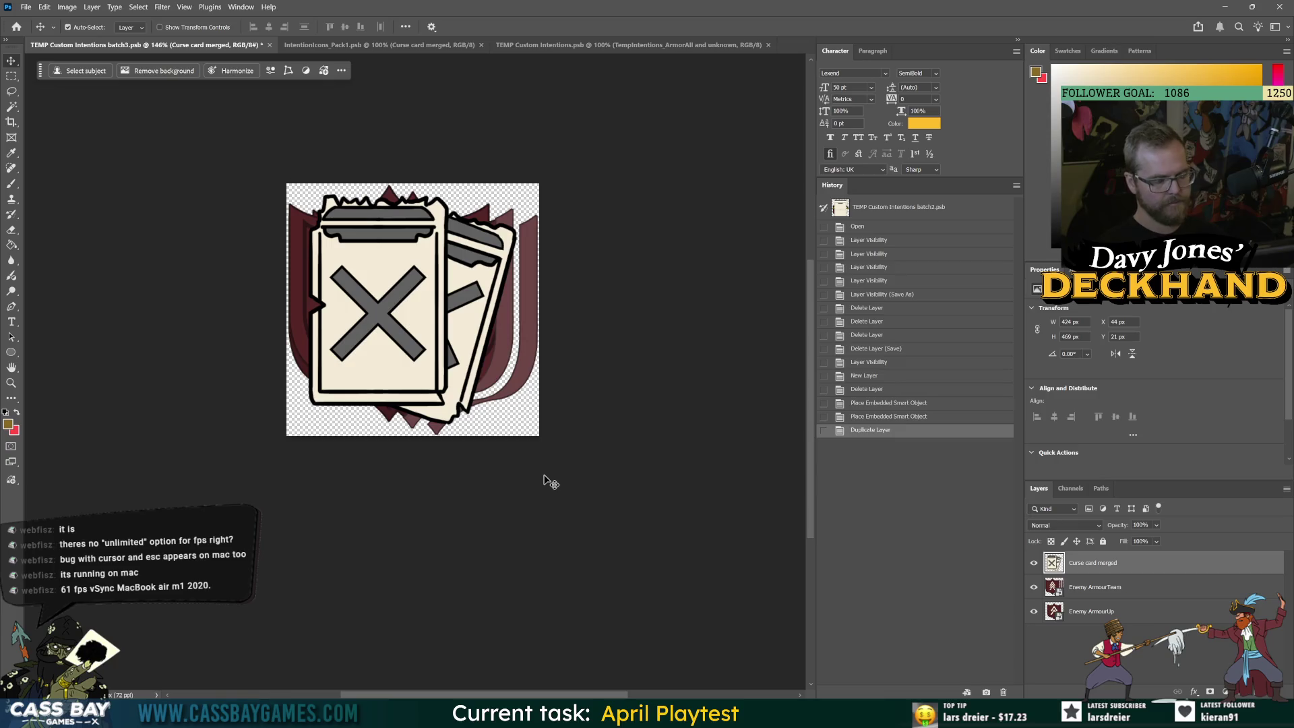
{"action": "key", "text": "ctrl+s"}
Check the Curse card merged layer stacks over the Enemy ArmourTeam shield by toggling visibility
{"action": "left_click", "coordinate": [1217, 645]}
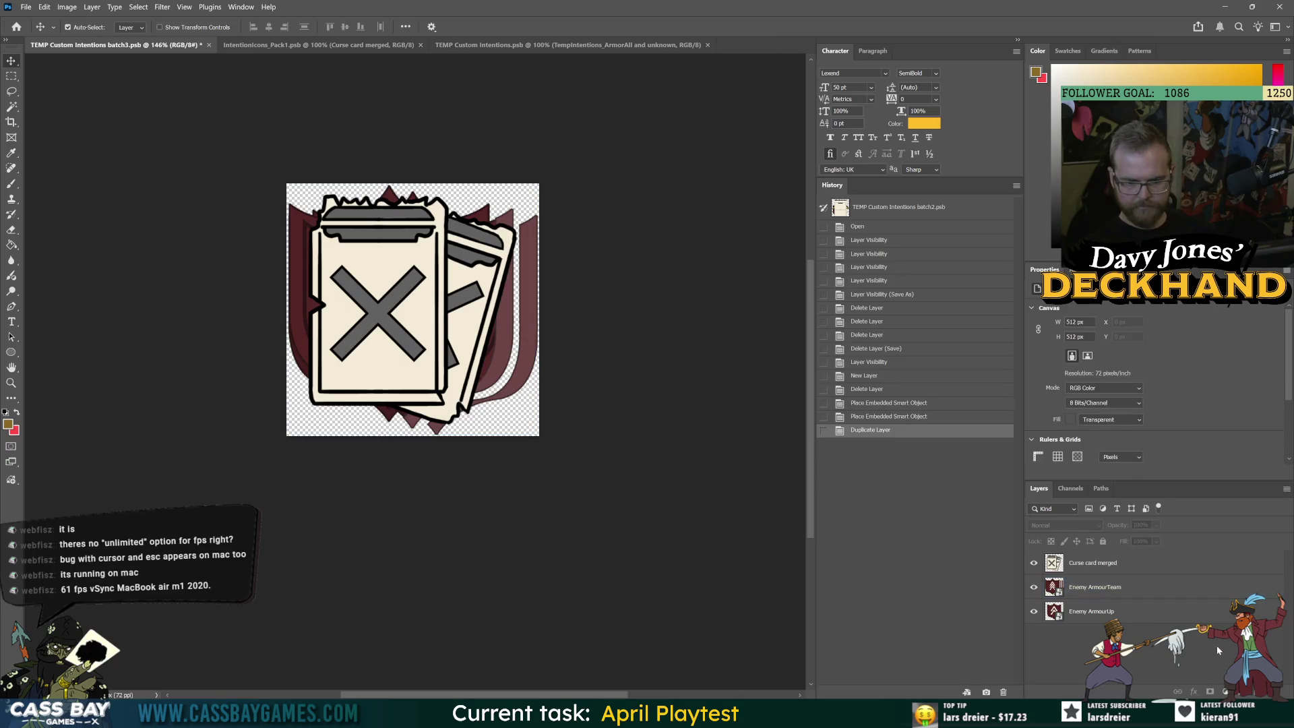
{"action": "left_click", "coordinate": [1071, 588]}
{"action": "left_click", "coordinate": [1131, 563]}
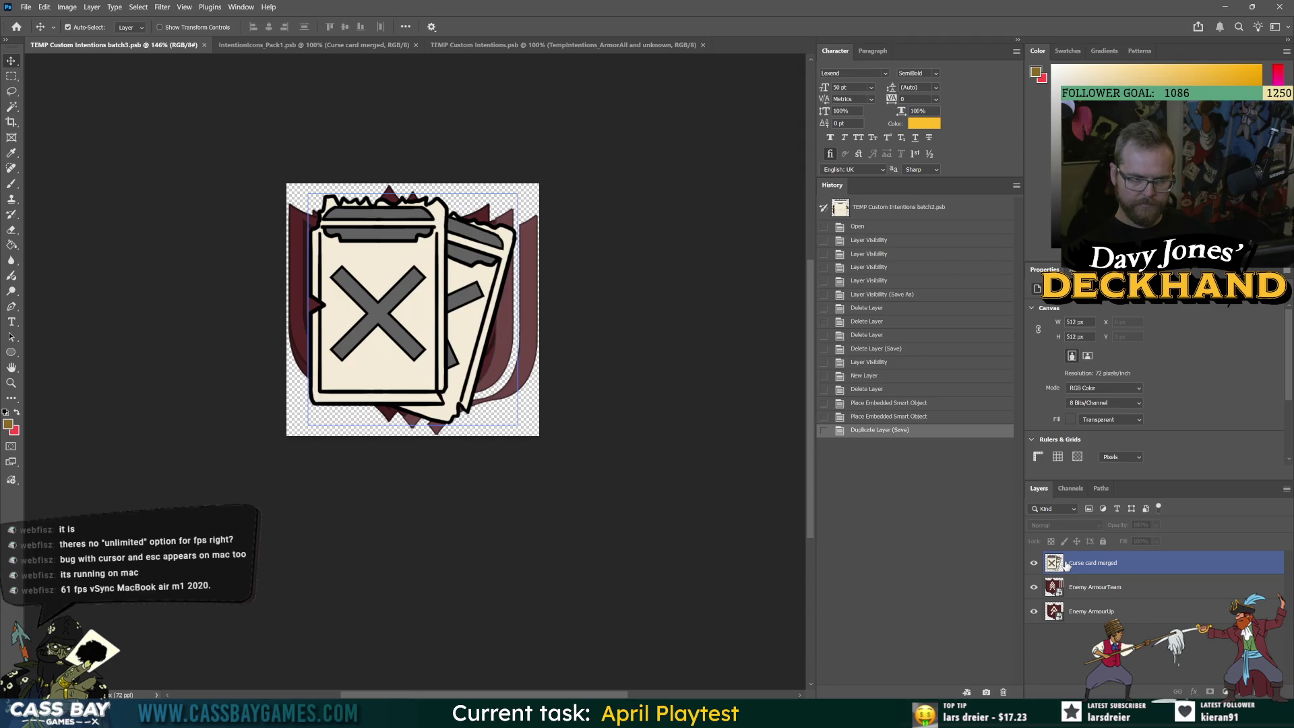
{"action": "left_click", "coordinate": [1129, 548]}
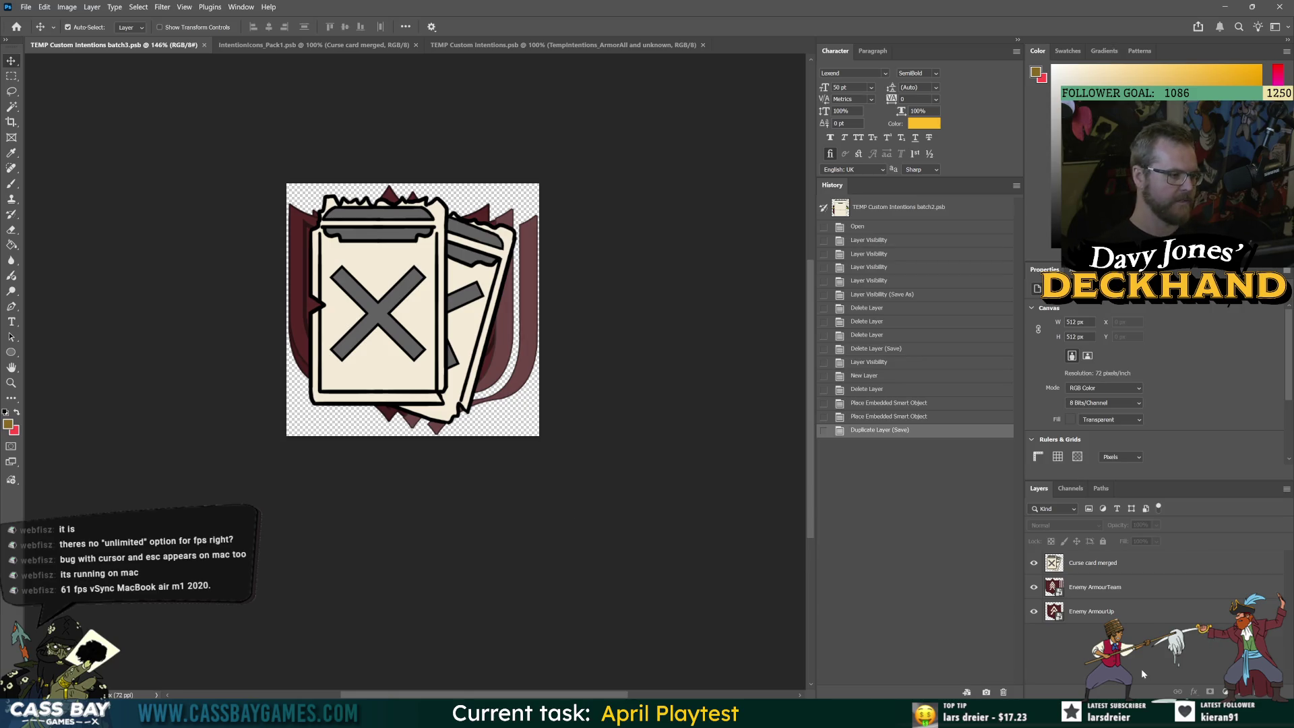
{"action": "left_click", "coordinate": [417, 368]}
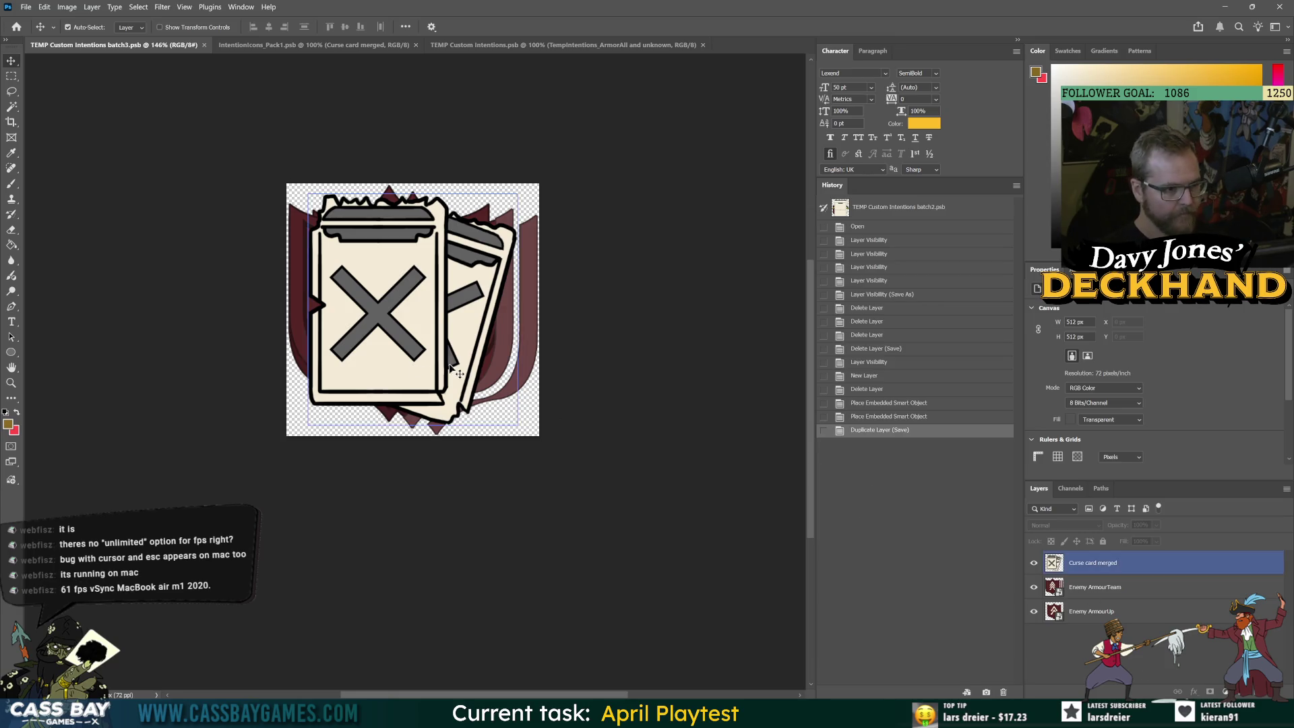
{"action": "left_click", "coordinate": [1035, 564]}
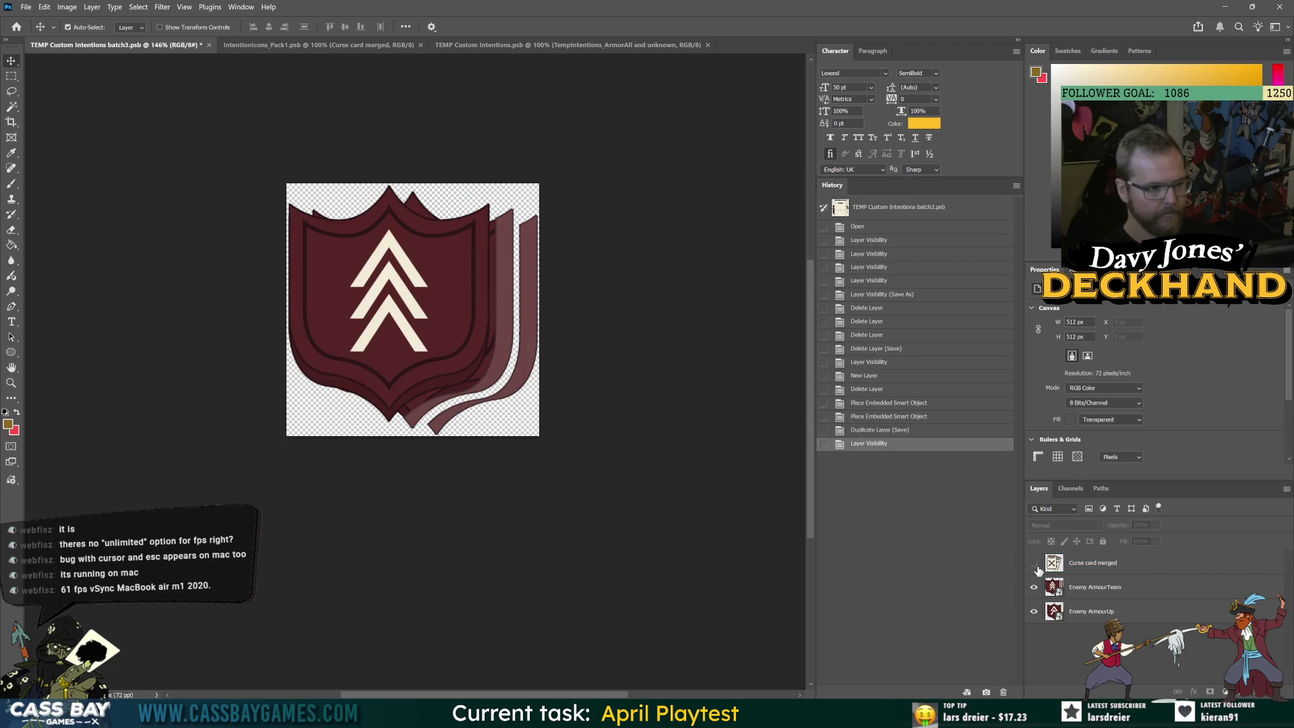
{"action": "left_click", "coordinate": [1034, 564]}
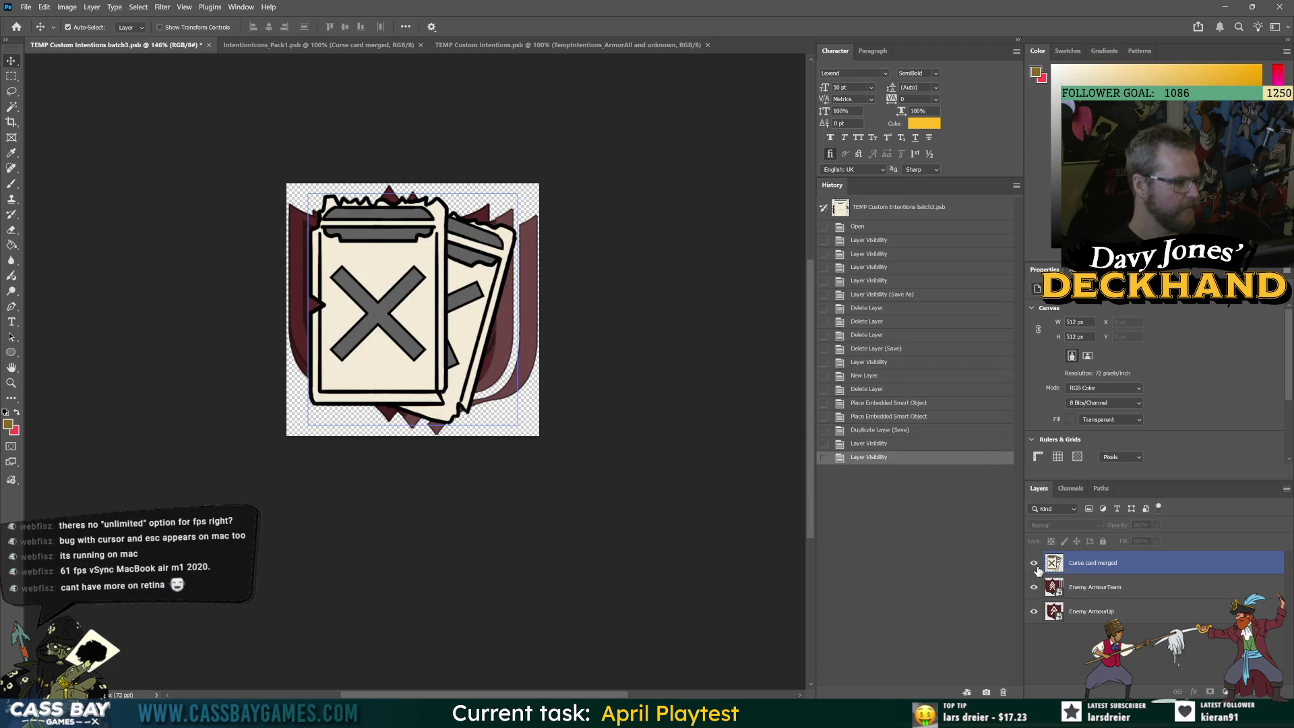
{"action": "left_click", "coordinate": [1033, 563]}
{"action": "left_click", "coordinate": [1034, 587]}
{"action": "left_click", "coordinate": [1033, 587]}
{"action": "left_click", "coordinate": [1033, 564]}
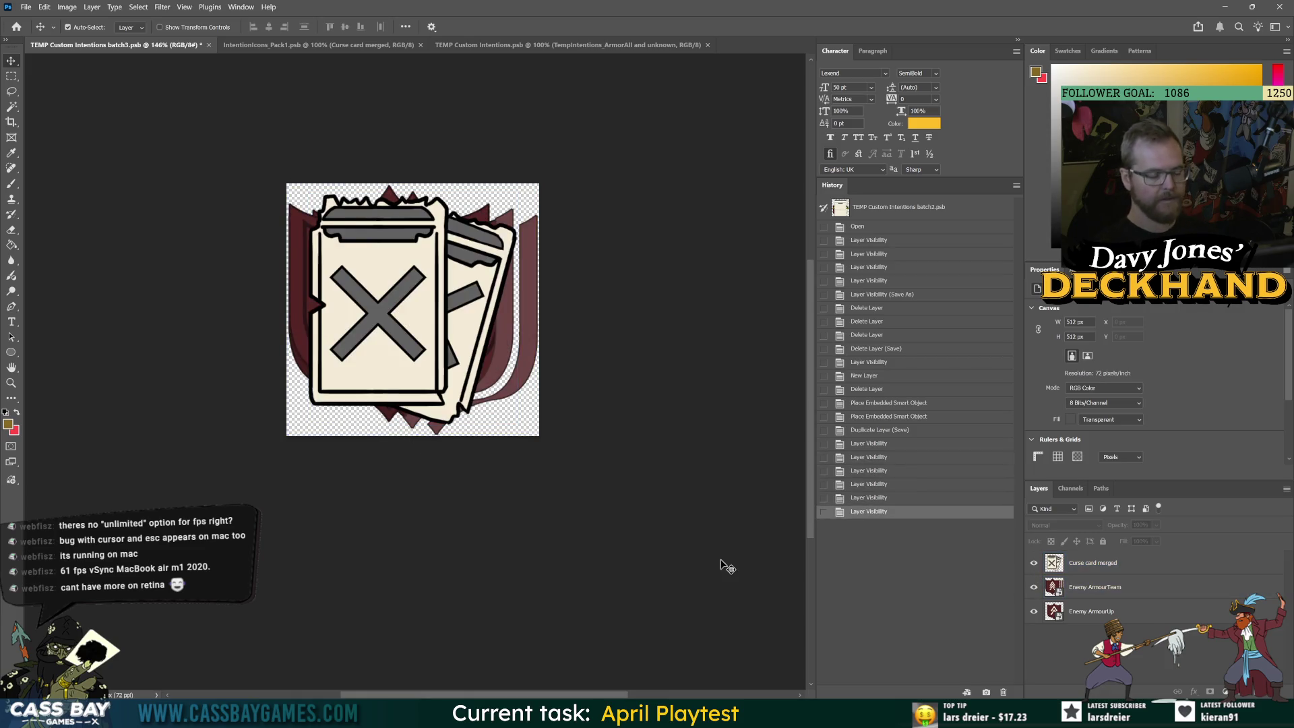
Bring the Enemy Basics Pack folder window forward
{"action": "key", "text": "alt+Tab"}
{"action": "key", "text": "alt+Tab"}
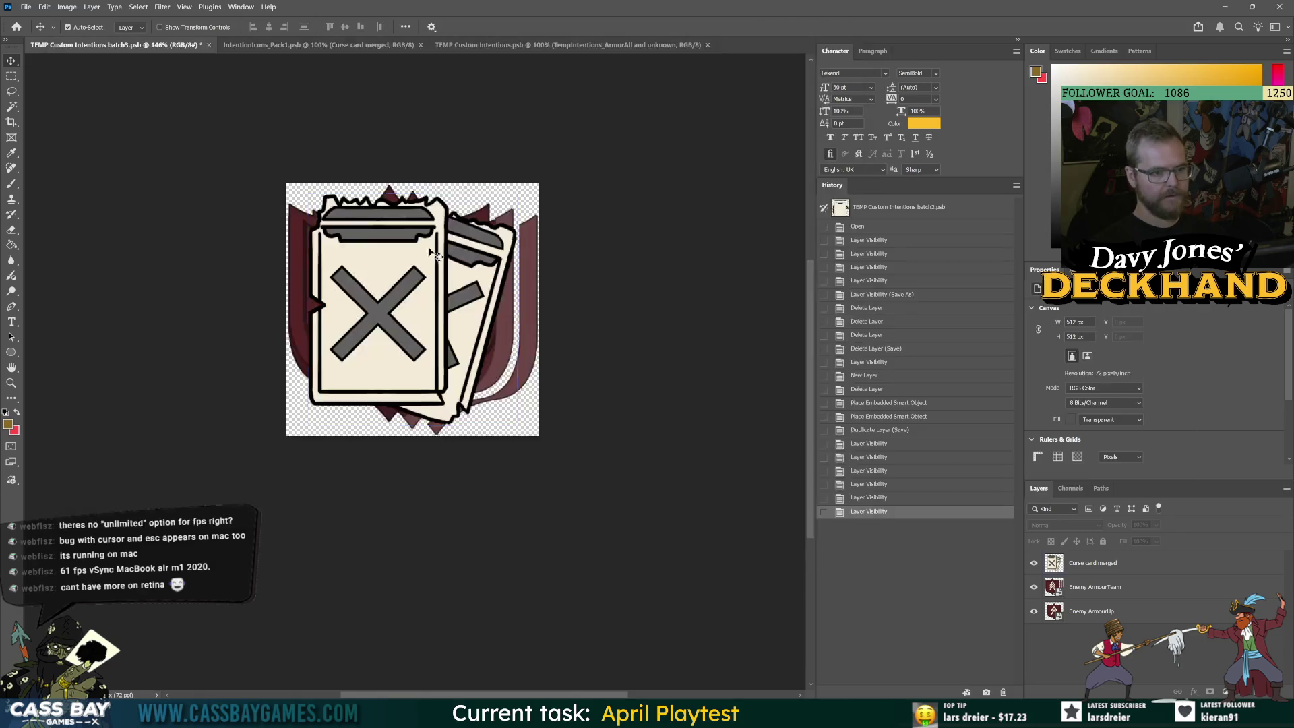
{"action": "key", "text": "alt+Tab"}
{"action": "left_click", "coordinate": [426, 254]}
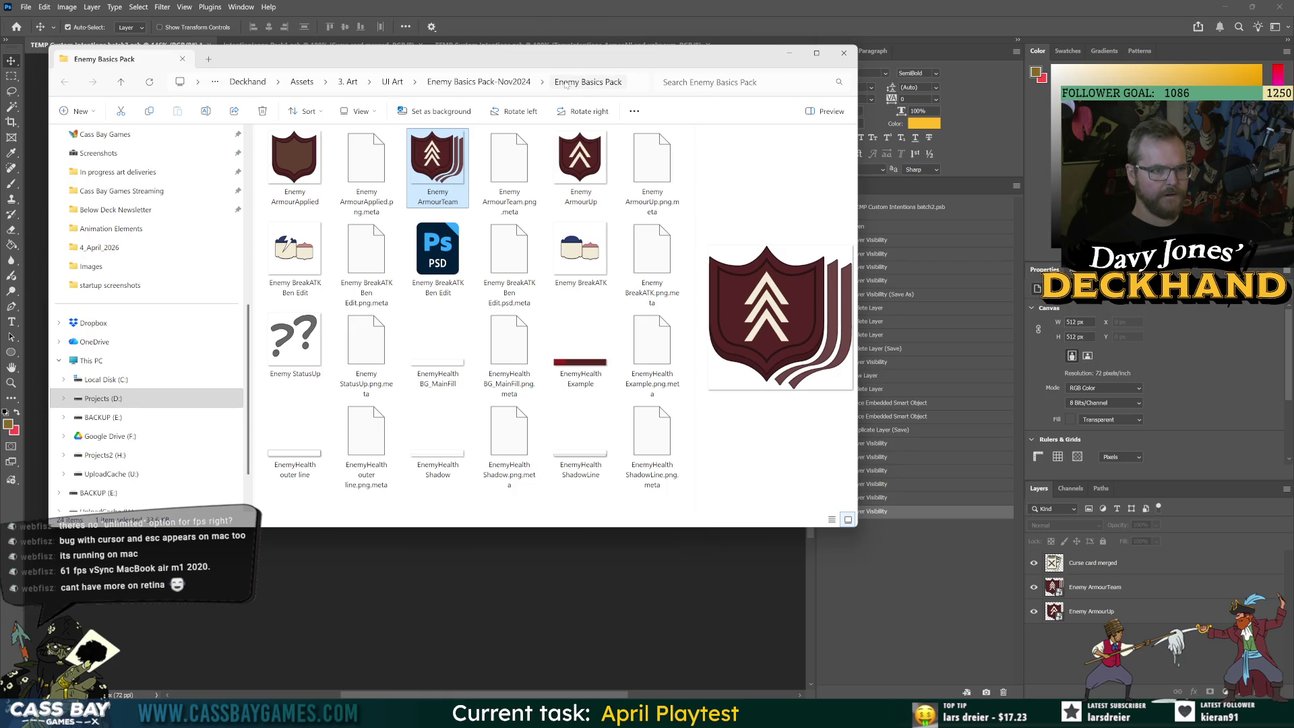
Go up to UI Art, open the Intentions Icons folder, then return to Unity
{"action": "left_click", "coordinate": [479, 82]}
{"action": "left_click", "coordinate": [474, 82]}
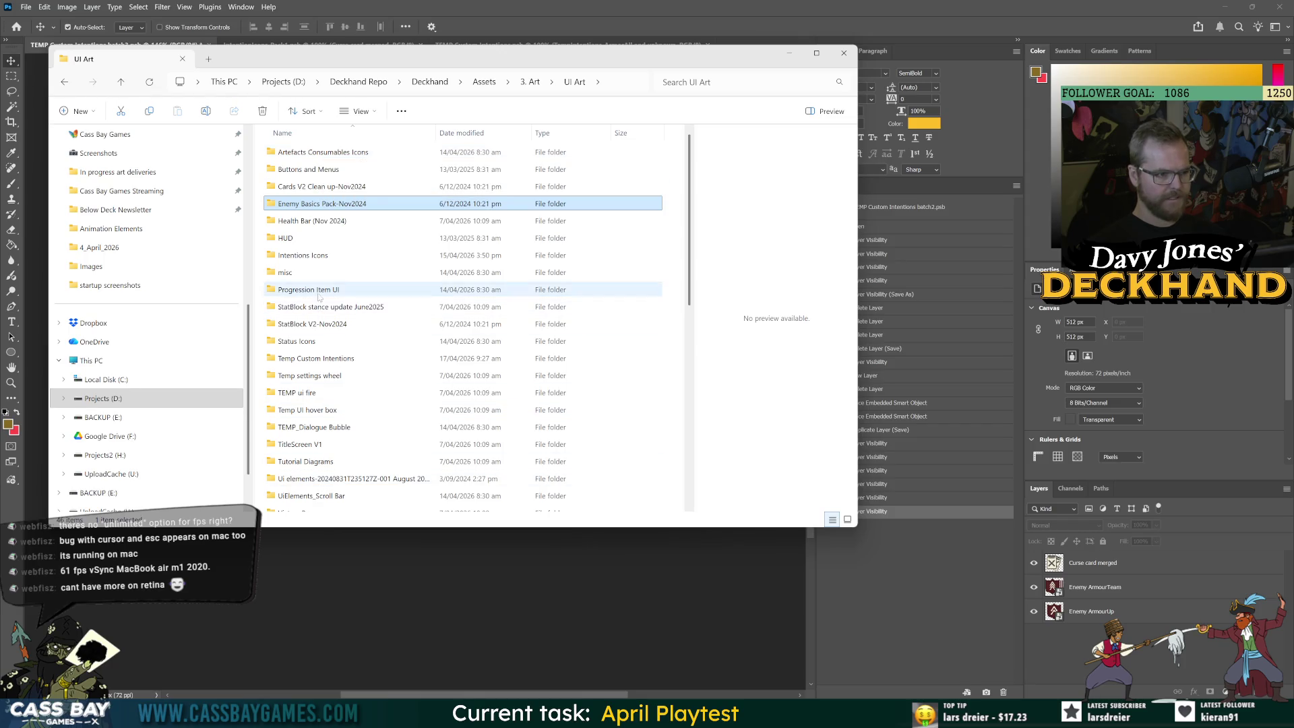
{"action": "double_click", "coordinate": [314, 257]}
{"action": "key", "text": "alt+Tab"}
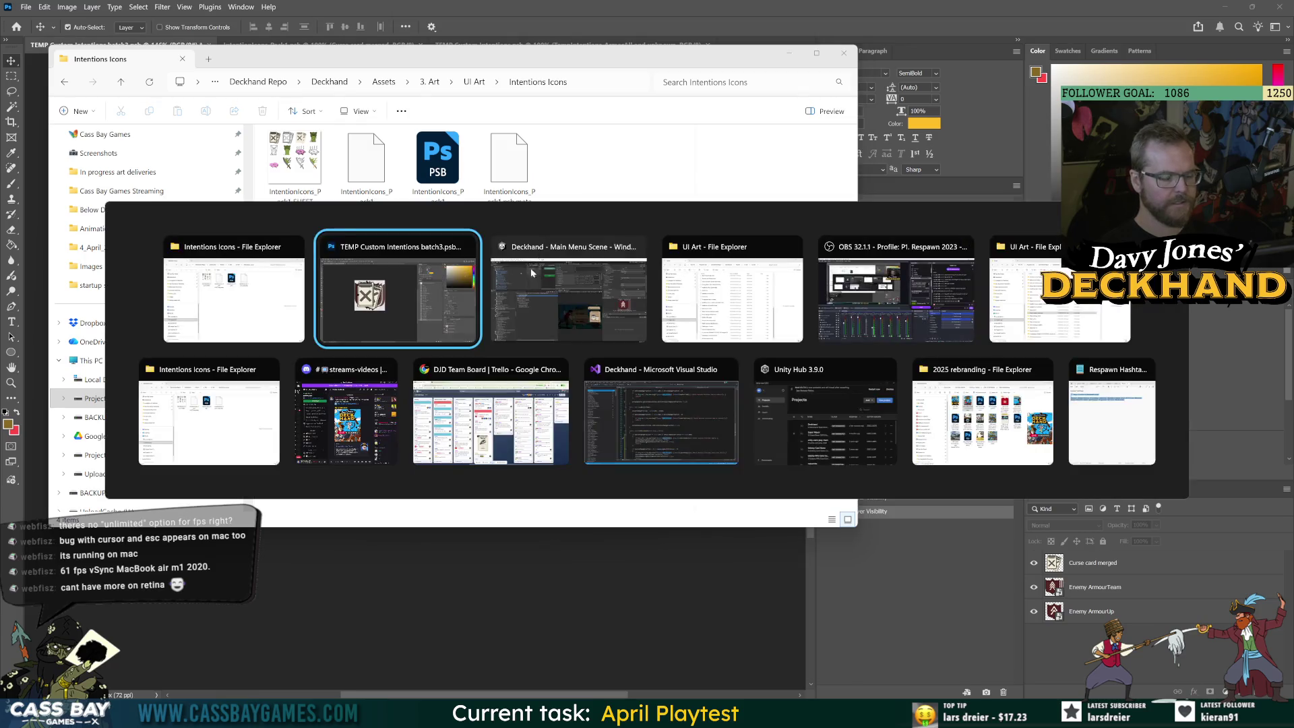
{"action": "key", "text": "alt+Tab"}
{"action": "key", "text": "Tab"}
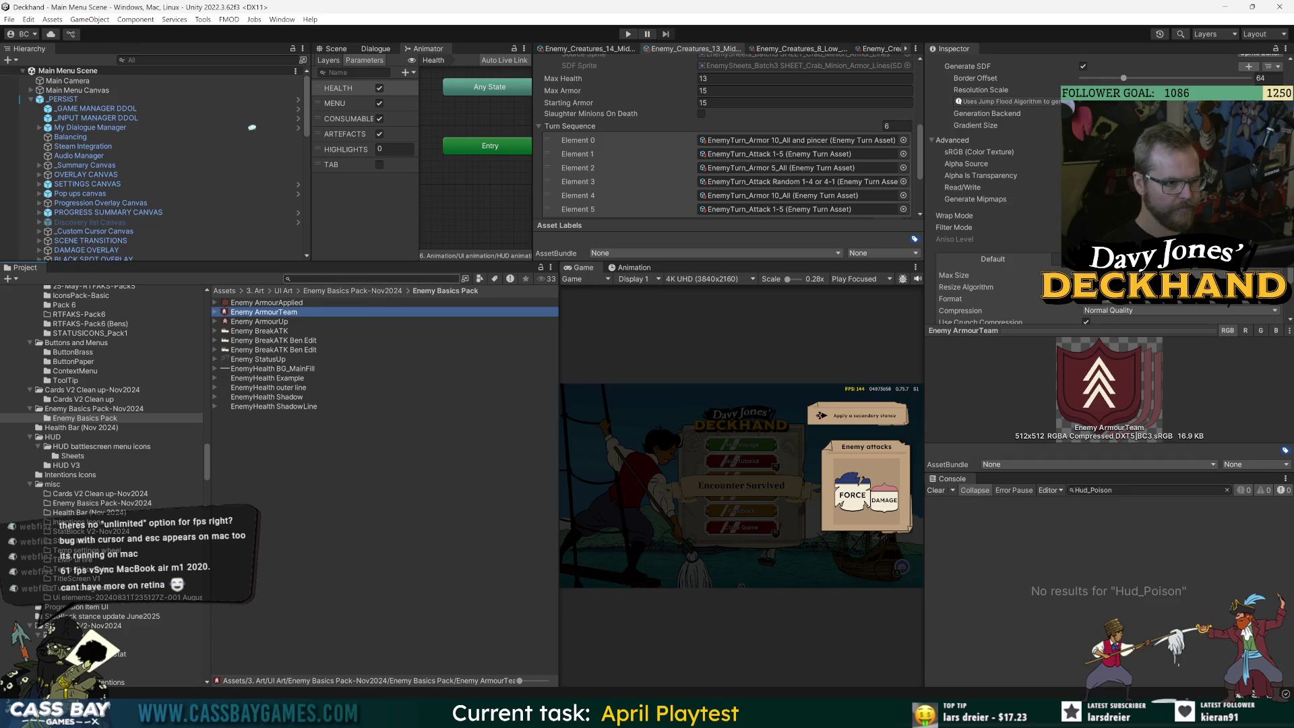
Search the Project assets for 'strength'
{"action": "left_click", "coordinate": [370, 278]}
{"action": "type", "text": "strength"}
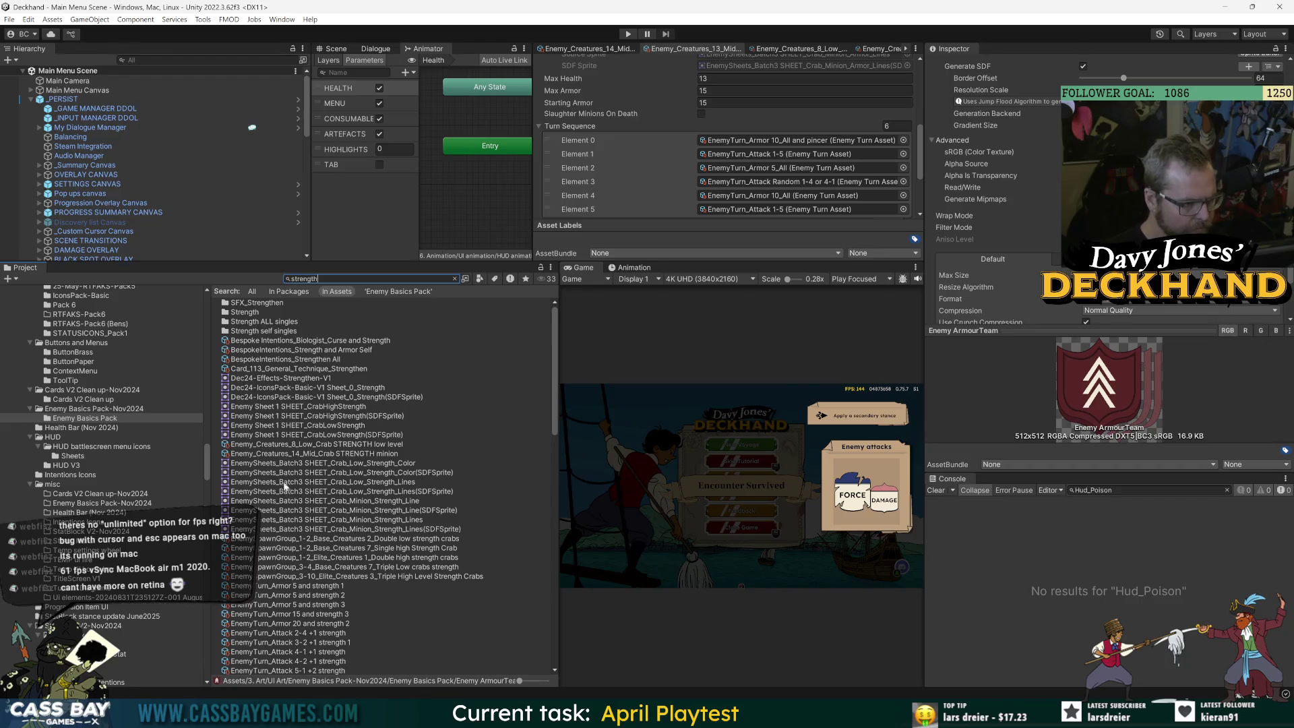
{"action": "scroll", "coordinate": [1033, 243], "scroll_direction": "down", "scroll_amount": 2}
Ping the game manager's Heal All intention sprite and open TempIntentions_HealAll's options
{"action": "left_click", "coordinate": [97, 107]}
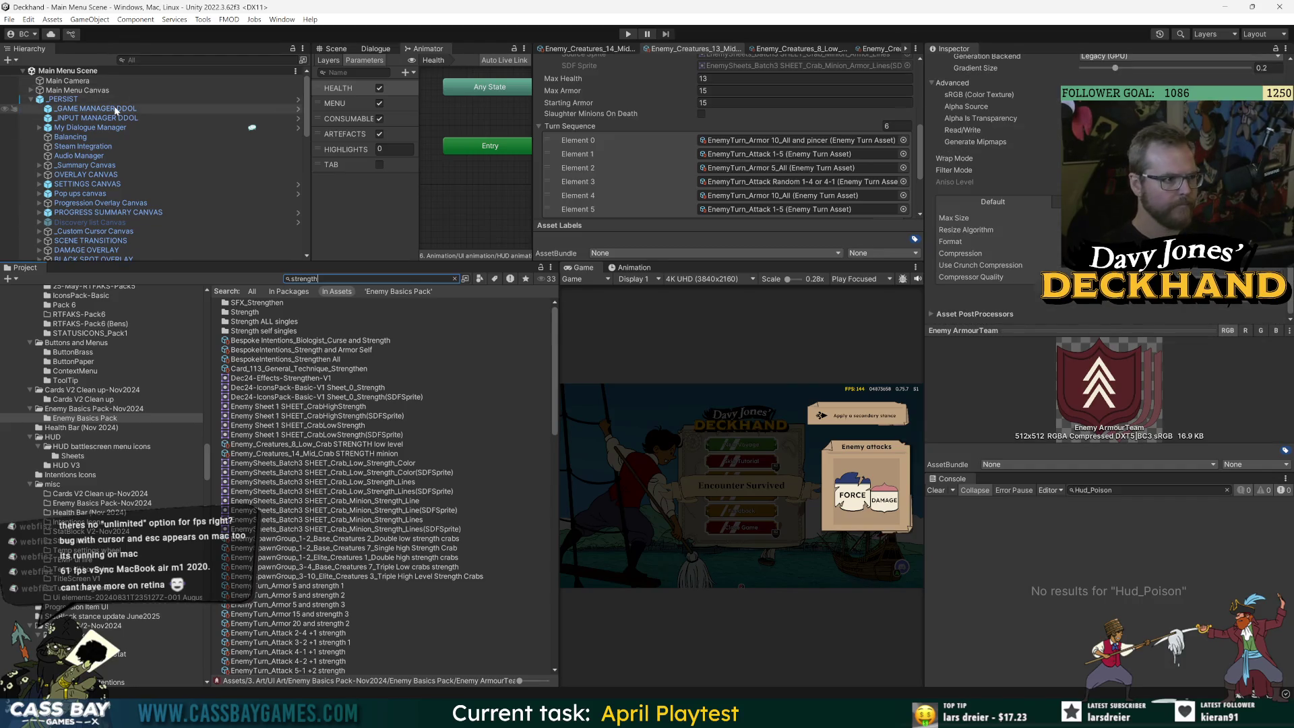
{"action": "scroll", "coordinate": [1112, 303], "scroll_direction": "down", "scroll_amount": 5}
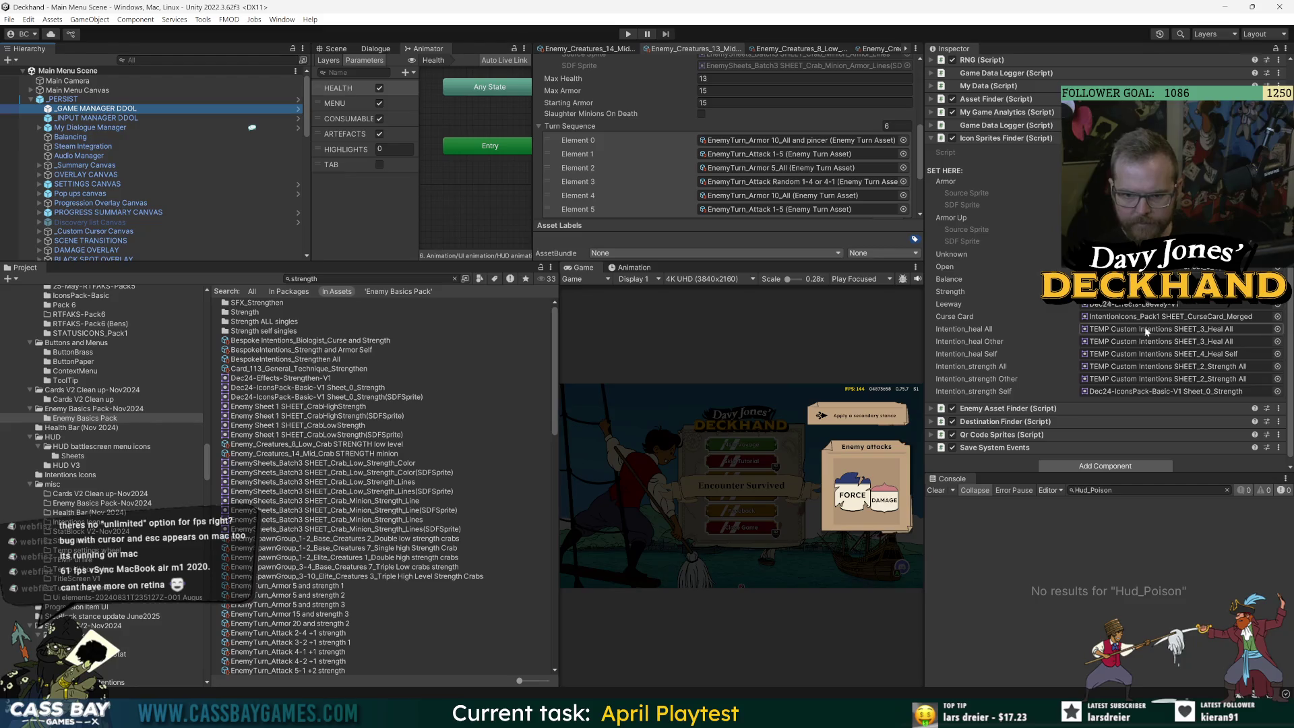
{"action": "left_click", "coordinate": [1203, 331]}
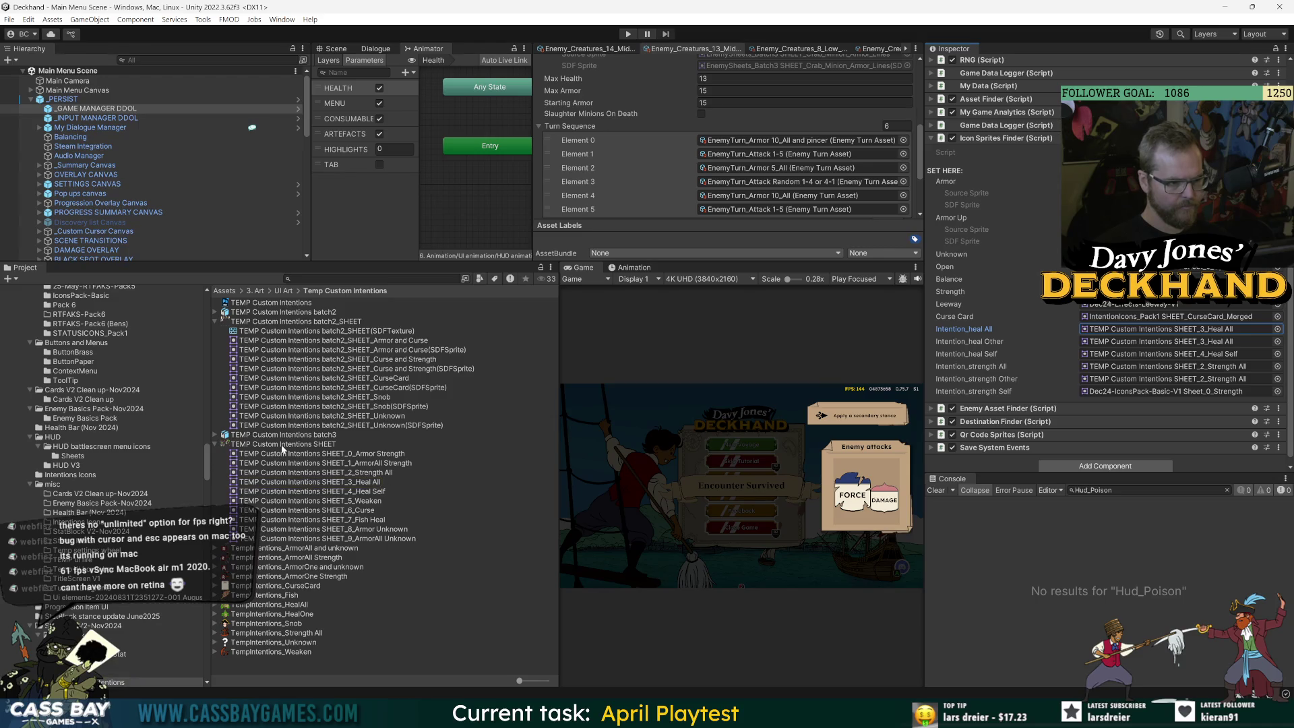
{"action": "left_click", "coordinate": [290, 605]}
{"action": "right_click", "coordinate": [290, 604]}
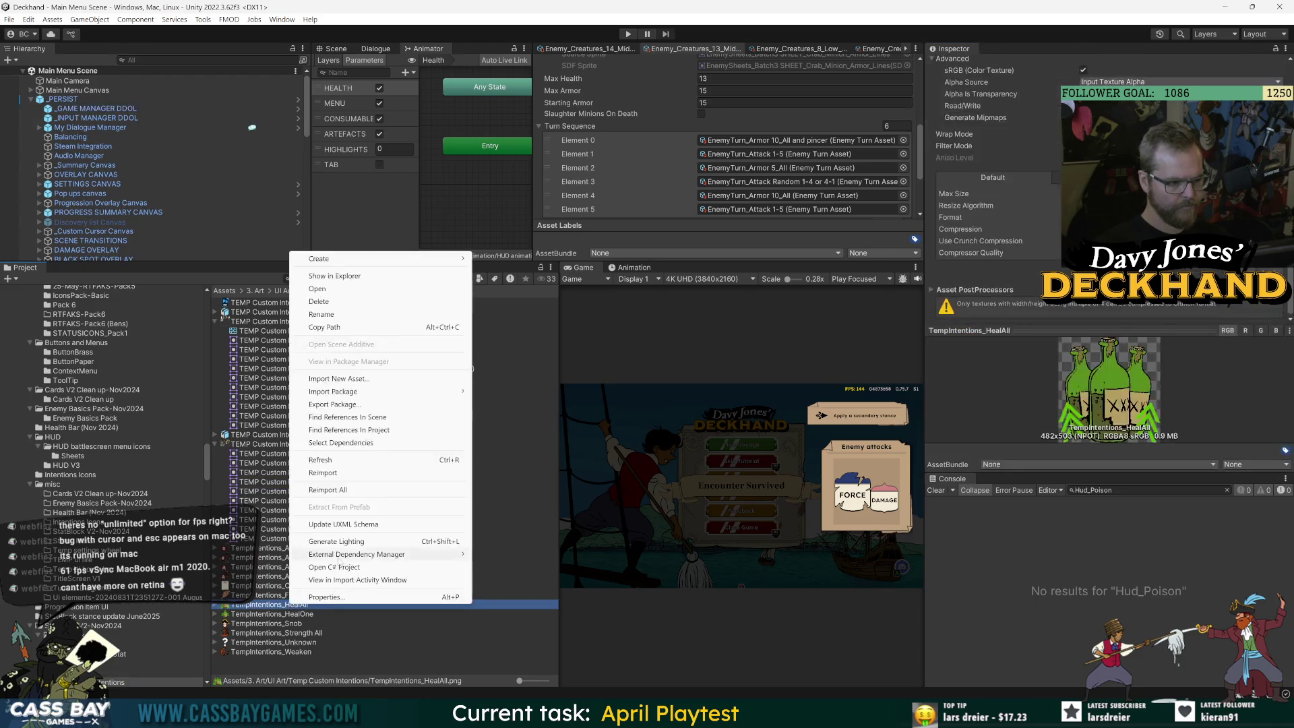
Drag the HealAll and HealOne bottle images into batch3 and stretch HealAll to fill the canvas
{"action": "left_click", "coordinate": [362, 279]}
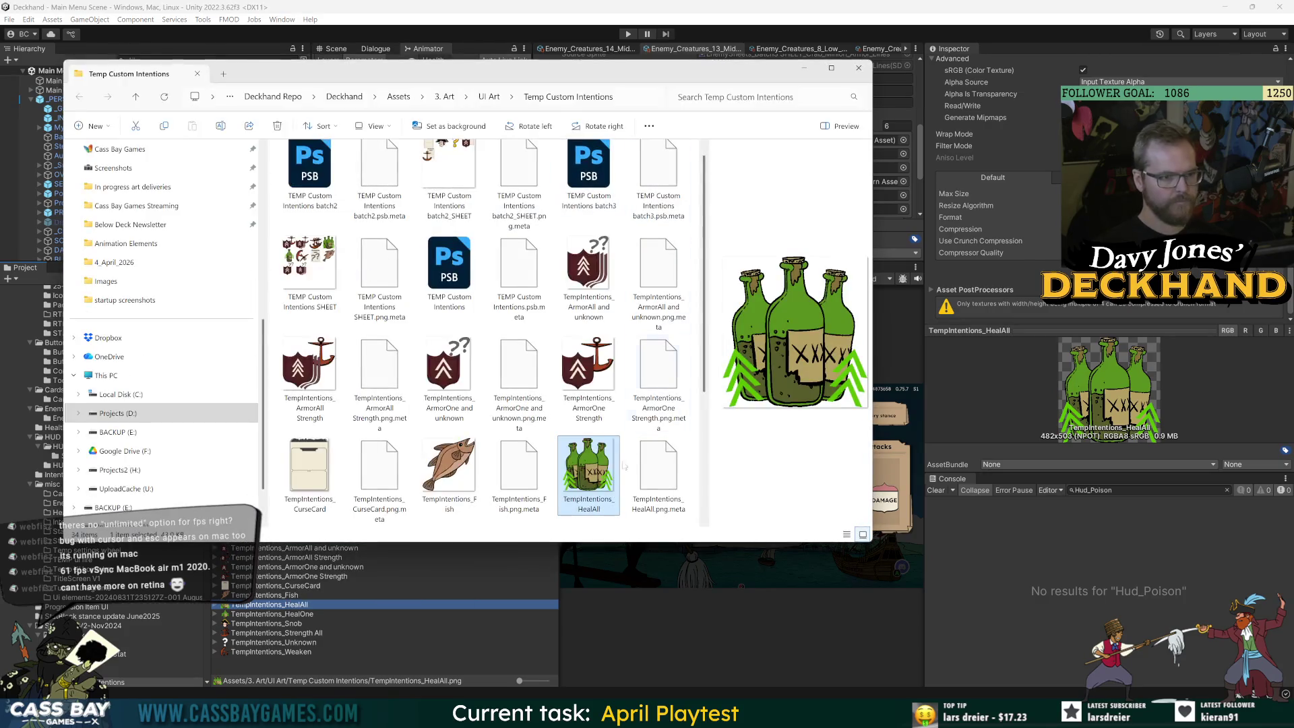
{"action": "left_click", "coordinate": [305, 385], "text": "ctrl"}
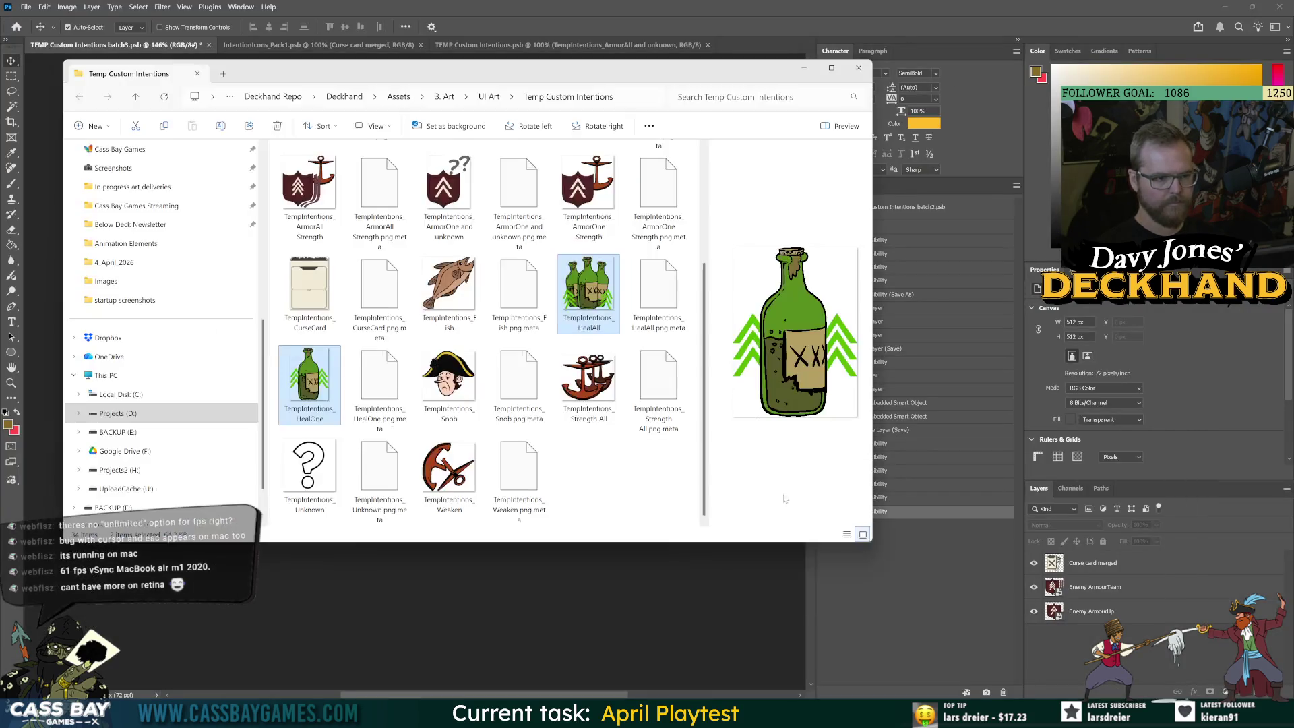
{"action": "mouse_move", "coordinate": [588, 296]}
{"action": "left_mouse_down"}
{"action": "mouse_move", "coordinate": [657, 294]}
{"action": "mouse_move", "coordinate": [621, 604]}
{"action": "left_mouse_up"}
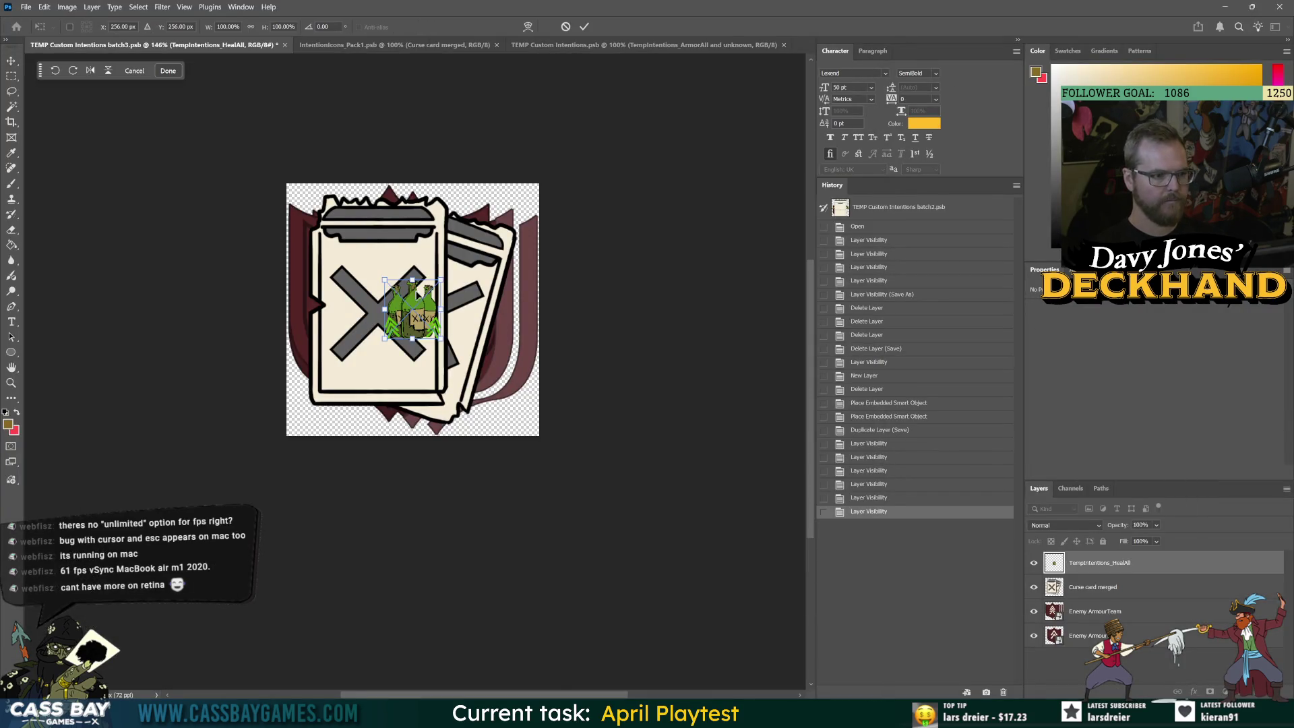
{"action": "left_click_drag", "start_coordinate": [412, 276], "coordinate": [404, 185]}
{"action": "left_click_drag", "start_coordinate": [412, 338], "coordinate": [408, 438]}
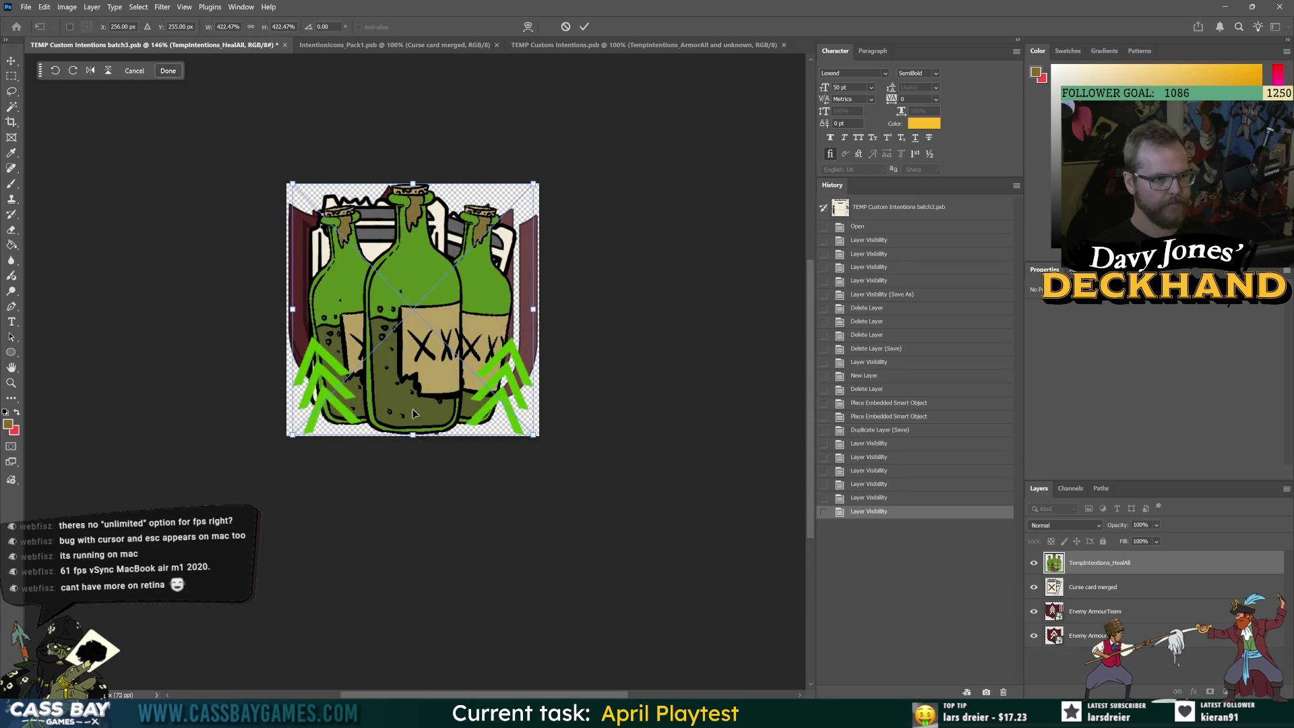
{"action": "key", "text": "Return"}
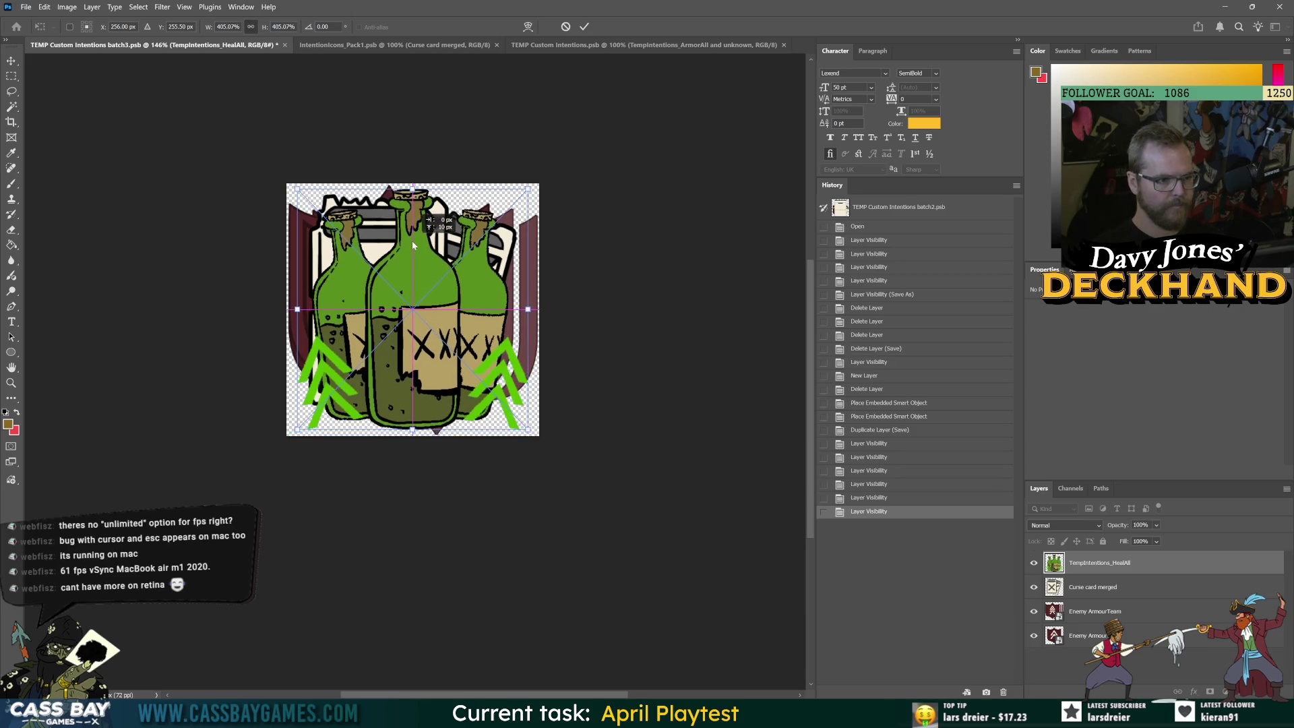
Stretch the HealOne bottle to fill the canvas, then return to Unity
{"action": "left_click_drag", "start_coordinate": [412, 279], "coordinate": [416, 190]}
{"action": "left_click_drag", "start_coordinate": [412, 338], "coordinate": [418, 435]}
{"action": "key", "text": "Return"}
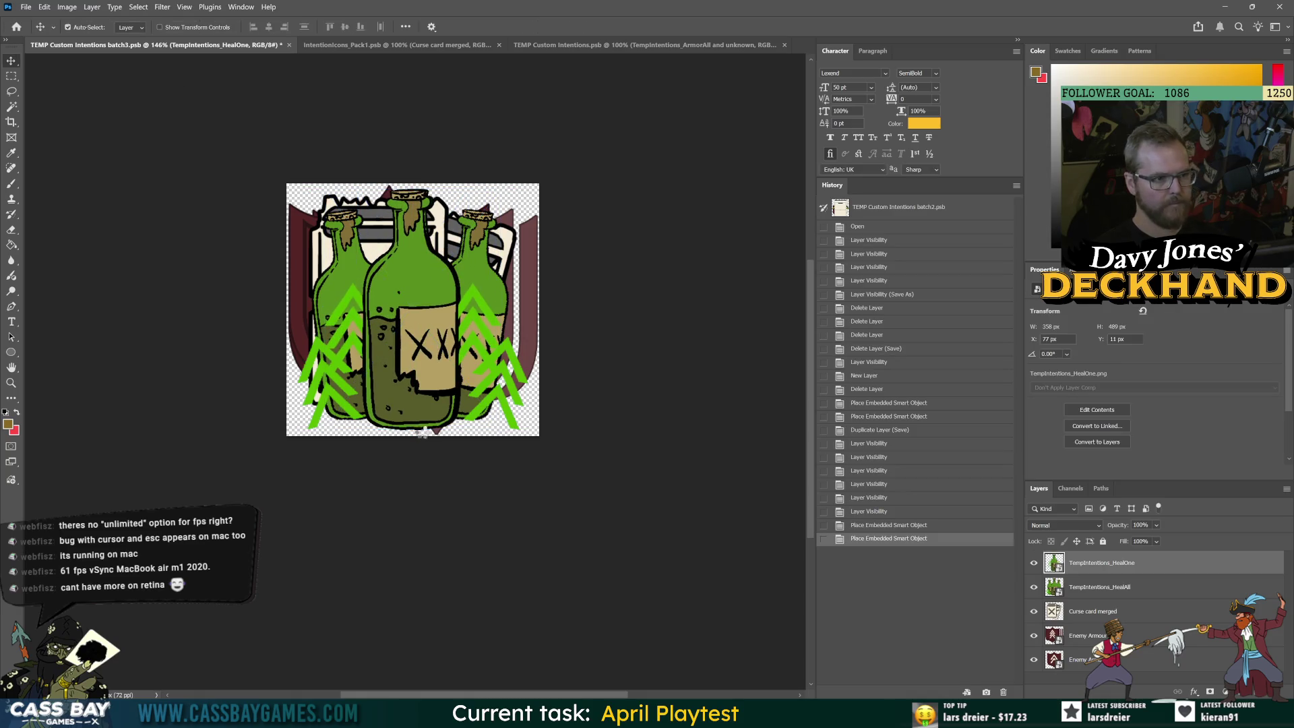
{"action": "key", "text": "alt+Tab"}
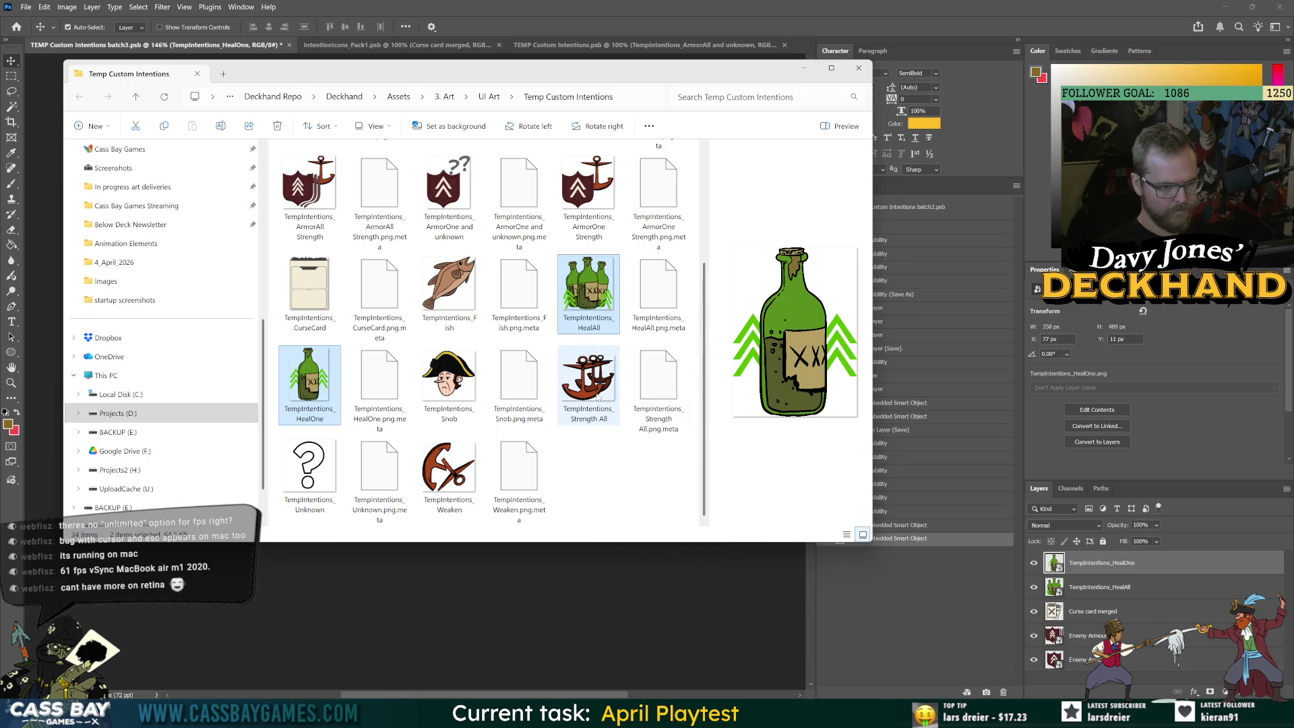
{"action": "key", "text": "alt+Tab"}
{"action": "key", "text": "alt+Tab"}
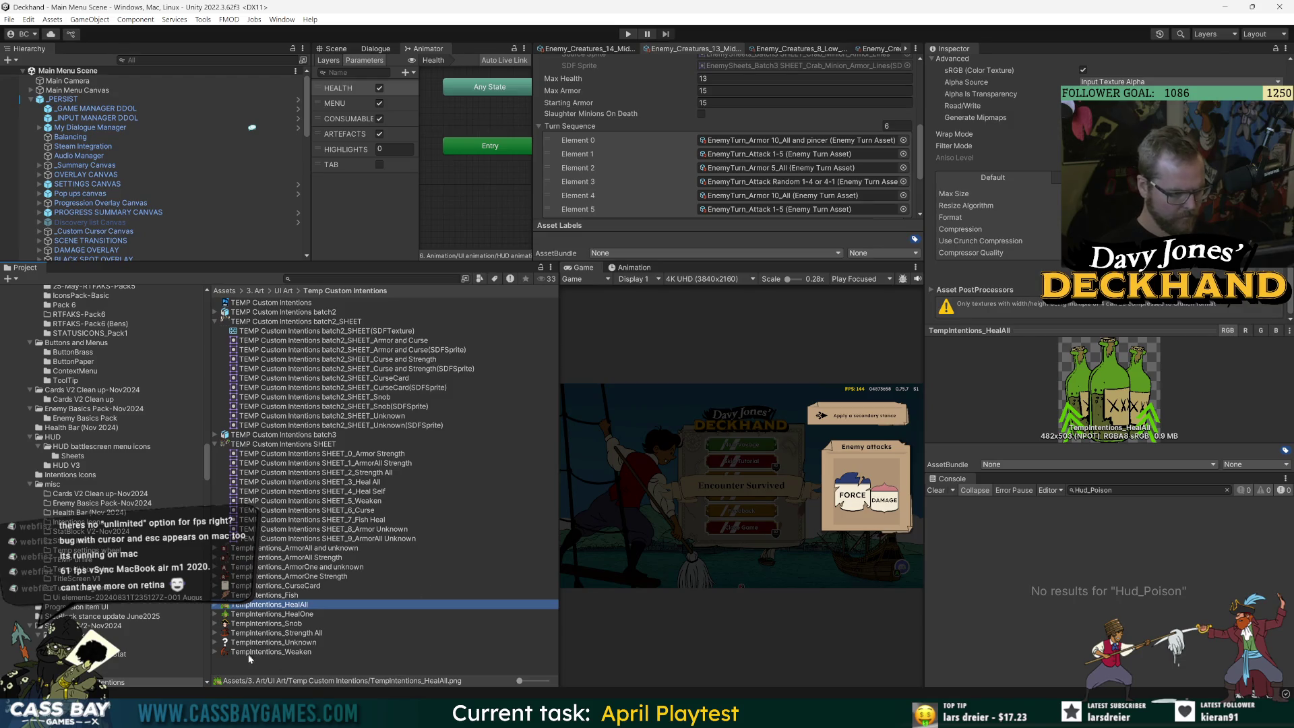
Reveal the TempIntentions_Strength All image in File Explorer from Unity's Project panel
{"action": "left_click", "coordinate": [251, 633]}
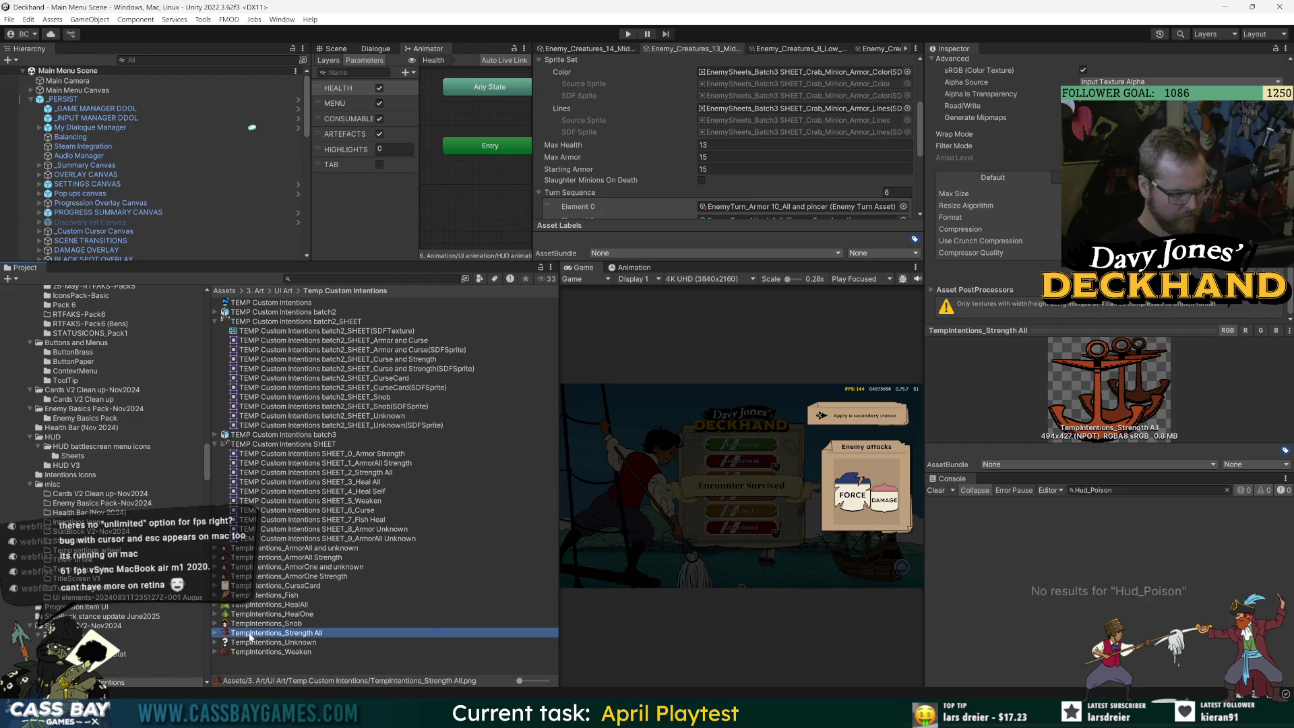
{"action": "right_click", "coordinate": [251, 637]}
{"action": "left_click", "coordinate": [283, 304]}
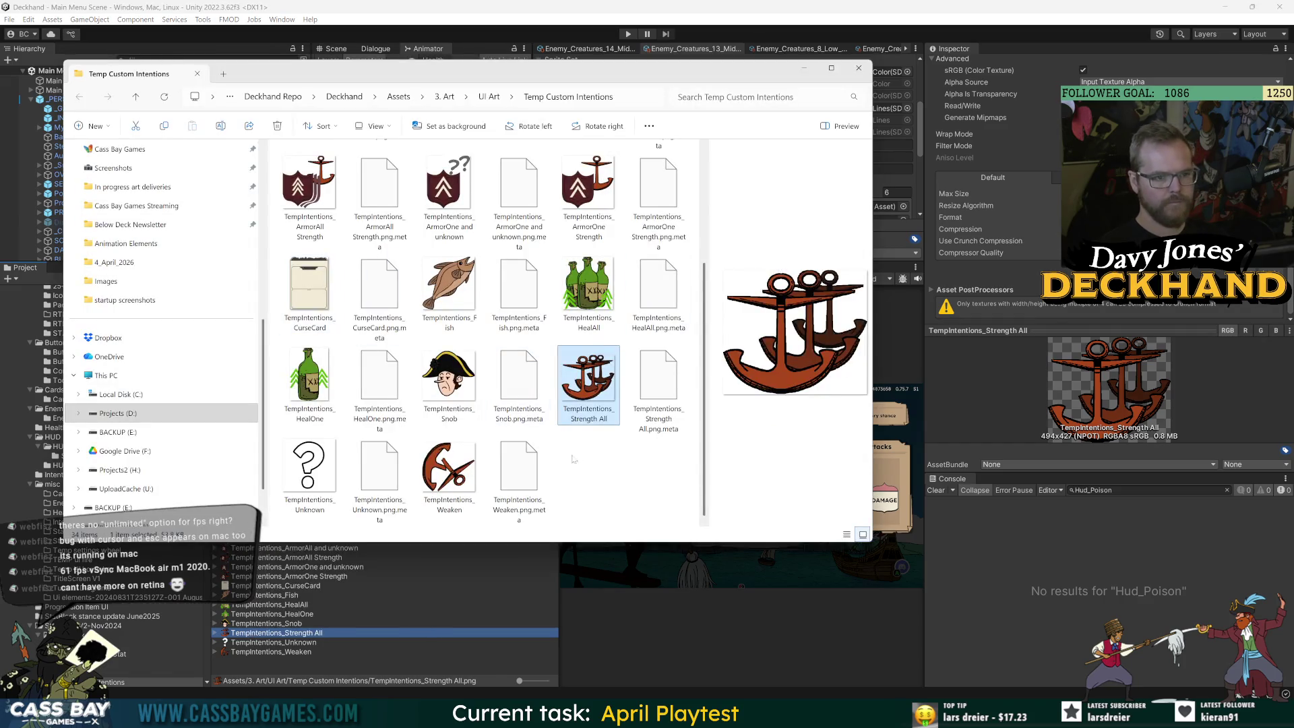
{"action": "key", "text": "alt+Tab"}
{"action": "key", "text": "alt+Tab"}
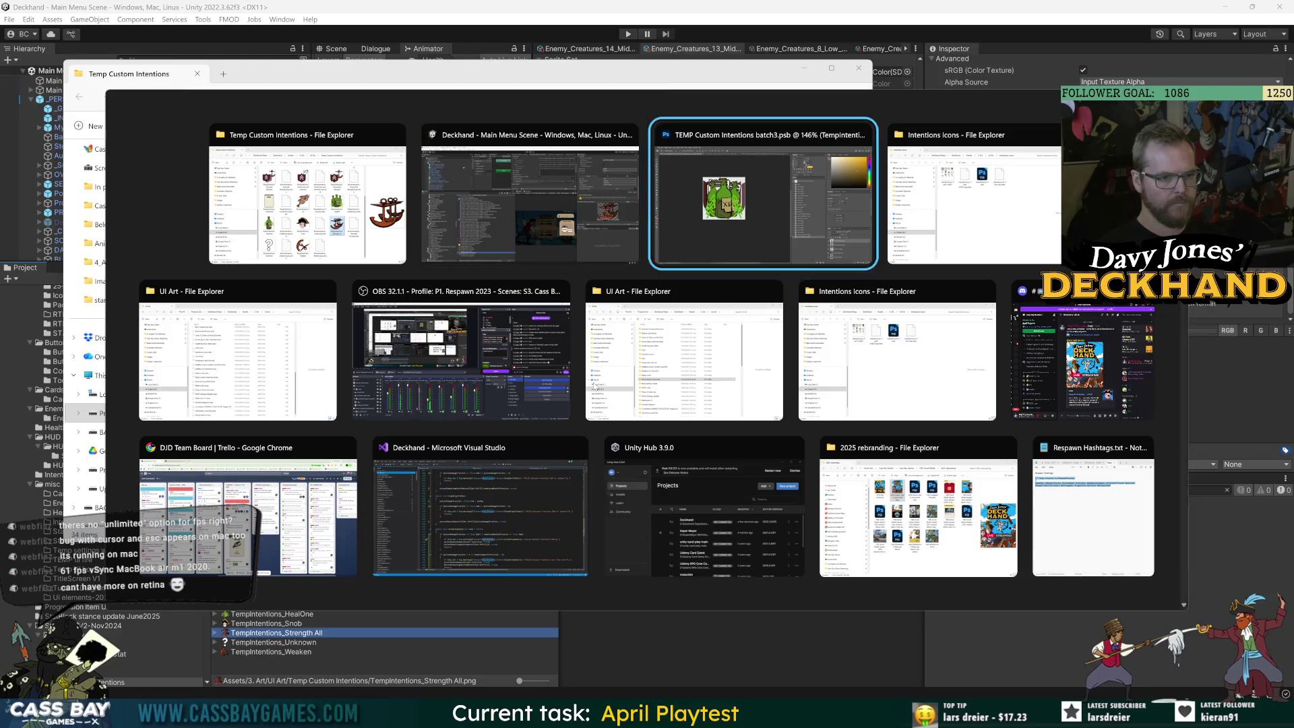
Place the Strength All anchor in batch3, enlarge it to fit the canvas, and nudge it 26 px down
{"action": "key", "text": "alt+Tab"}
{"action": "left_click_drag", "start_coordinate": [597, 387], "coordinate": [597, 615]}
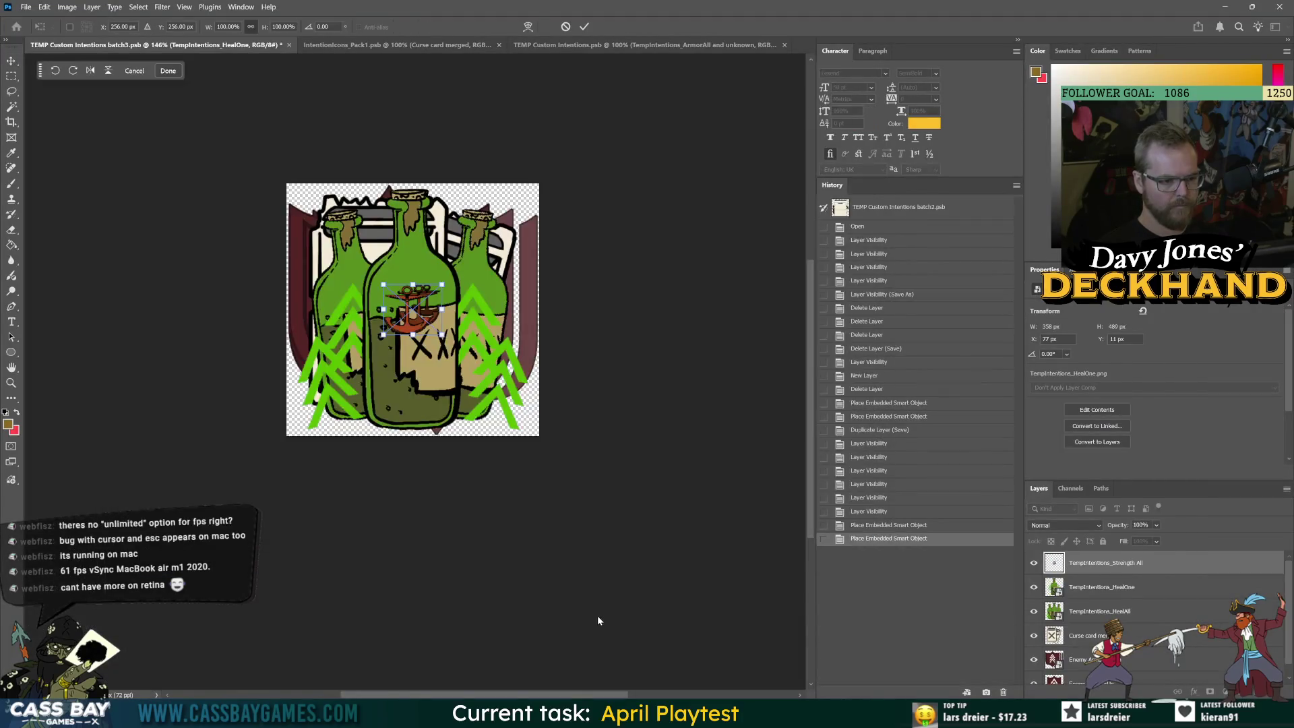
{"action": "left_click_drag", "start_coordinate": [412, 284], "coordinate": [416, 191]}
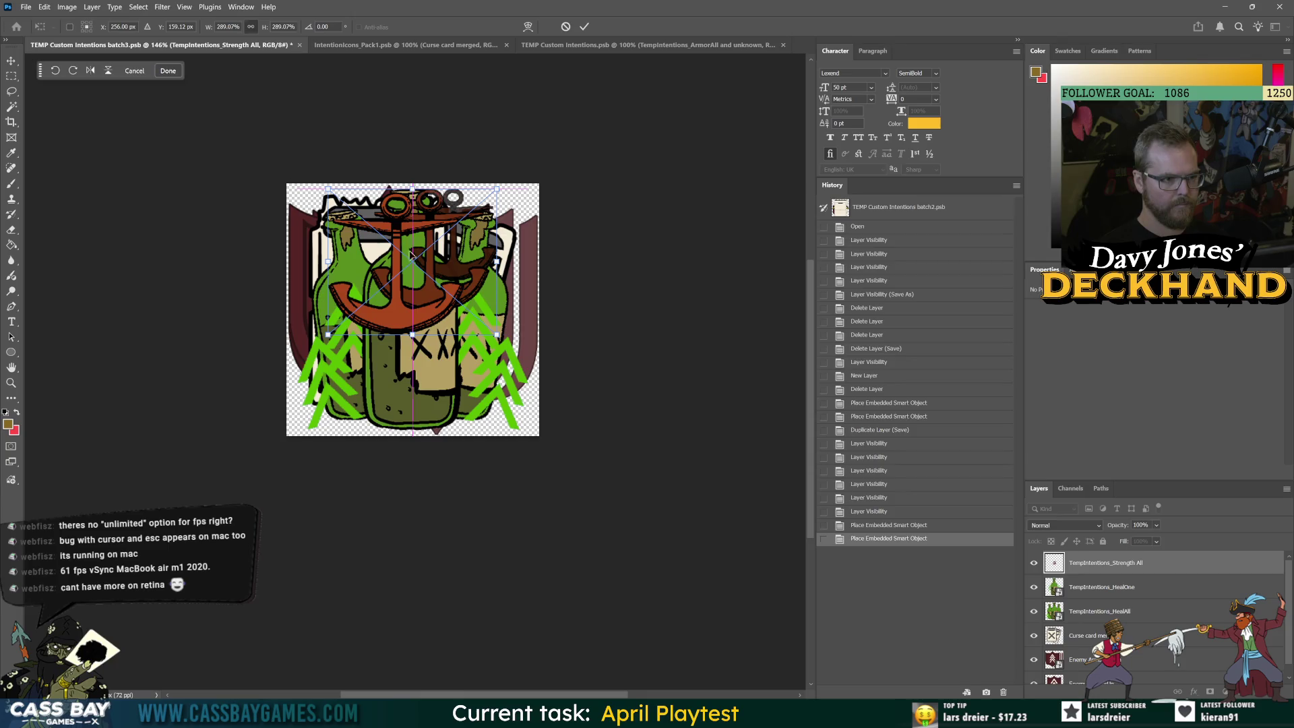
{"action": "left_click_drag", "start_coordinate": [416, 337], "coordinate": [427, 435]}
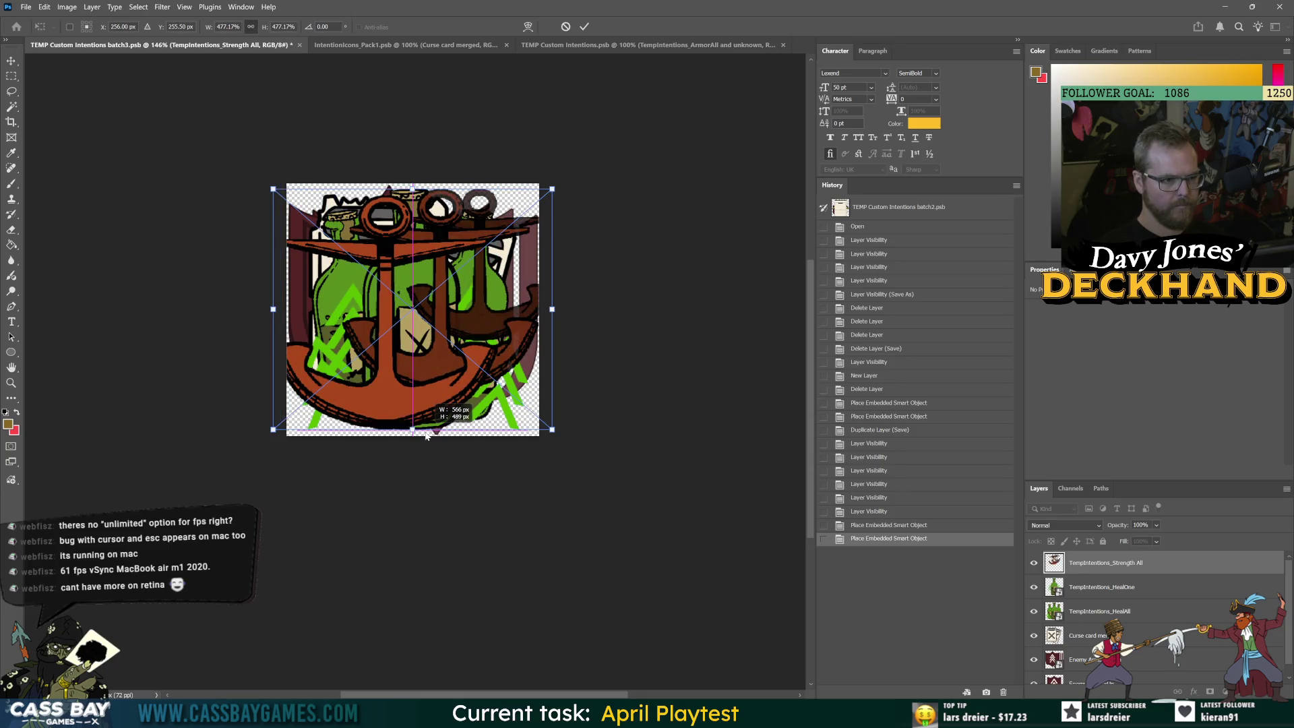
{"action": "left_click_drag", "start_coordinate": [426, 435], "coordinate": [426, 403]}
{"action": "left_click_drag", "start_coordinate": [438, 335], "coordinate": [438, 357]}
{"action": "key", "text": "Return"}
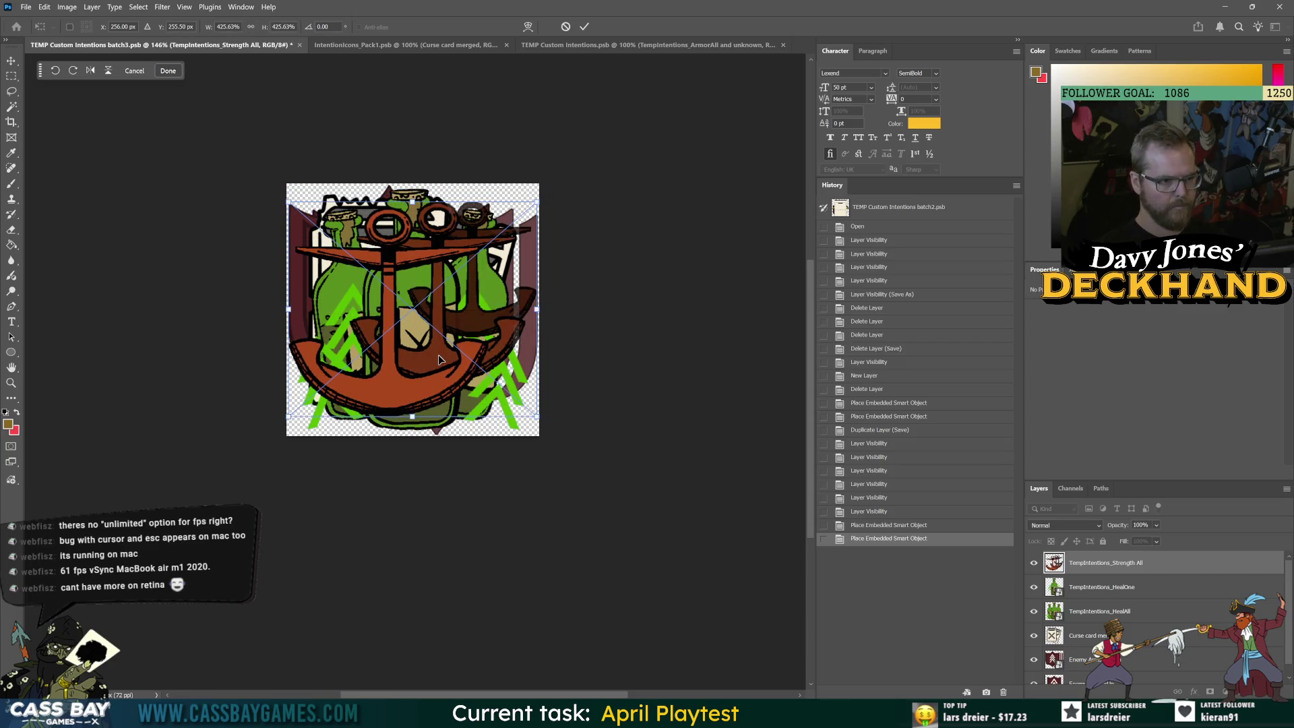
Place the Weaken icon, enlarge it to fill the canvas, then return to Unity
{"action": "key", "text": "alt+Tab"}
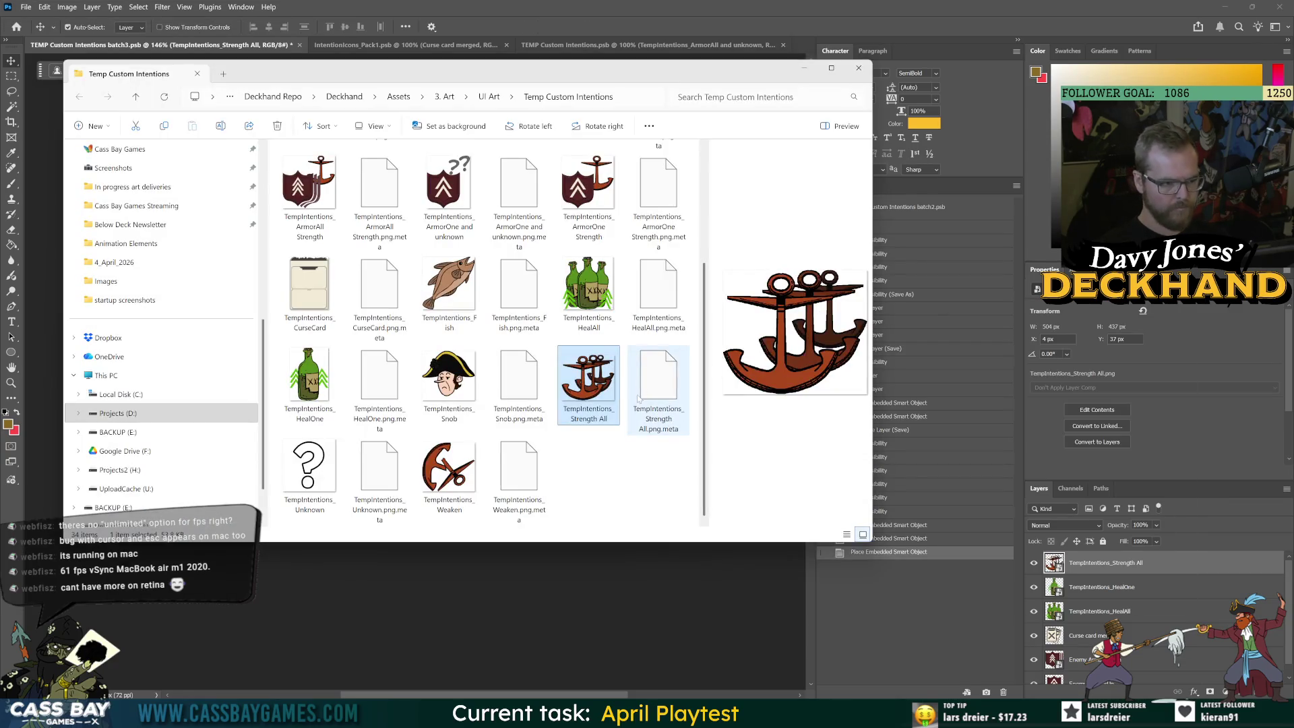
{"action": "left_click_drag", "start_coordinate": [449, 471], "coordinate": [498, 600]}
{"action": "left_click_drag", "start_coordinate": [412, 279], "coordinate": [413, 189]}
{"action": "mouse_move", "coordinate": [411, 335]}
{"action": "left_mouse_down"}
{"action": "mouse_move", "coordinate": [417, 424]}
{"action": "mouse_move", "coordinate": [436, 333]}
{"action": "left_mouse_up"}
{"action": "key", "text": "Return"}
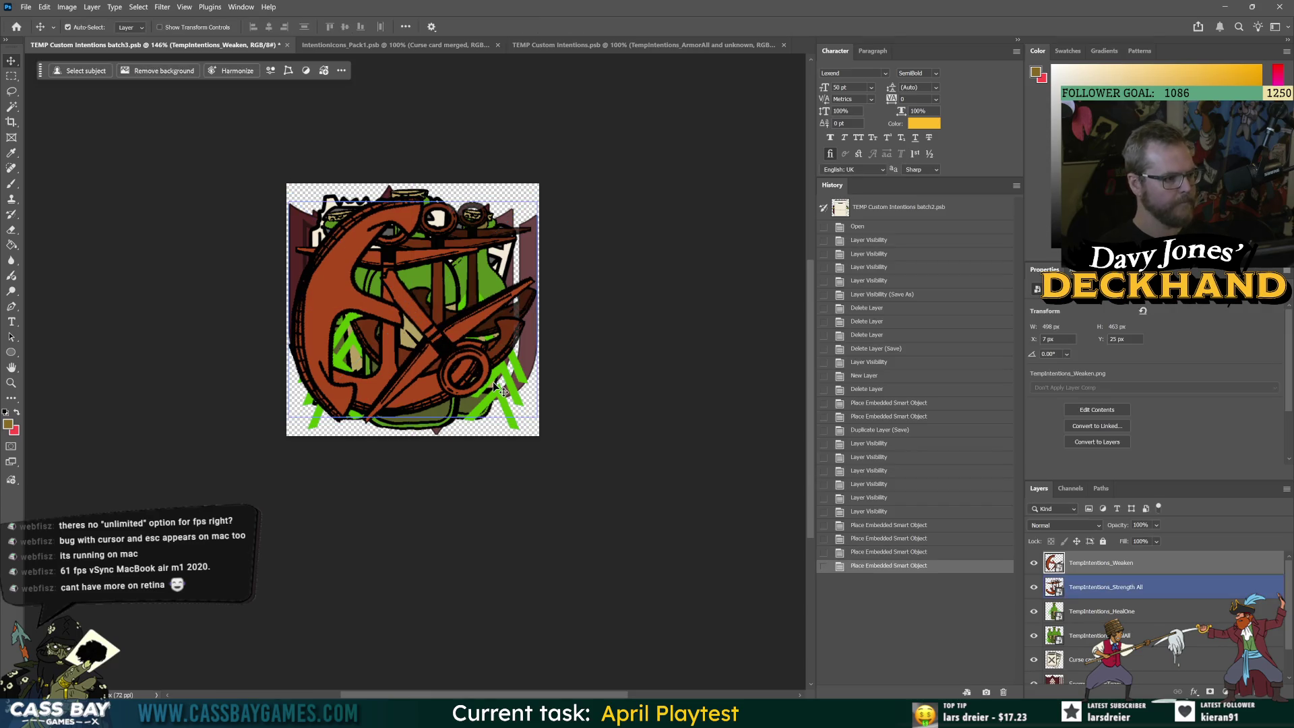
{"action": "key", "text": "alt+Tab"}
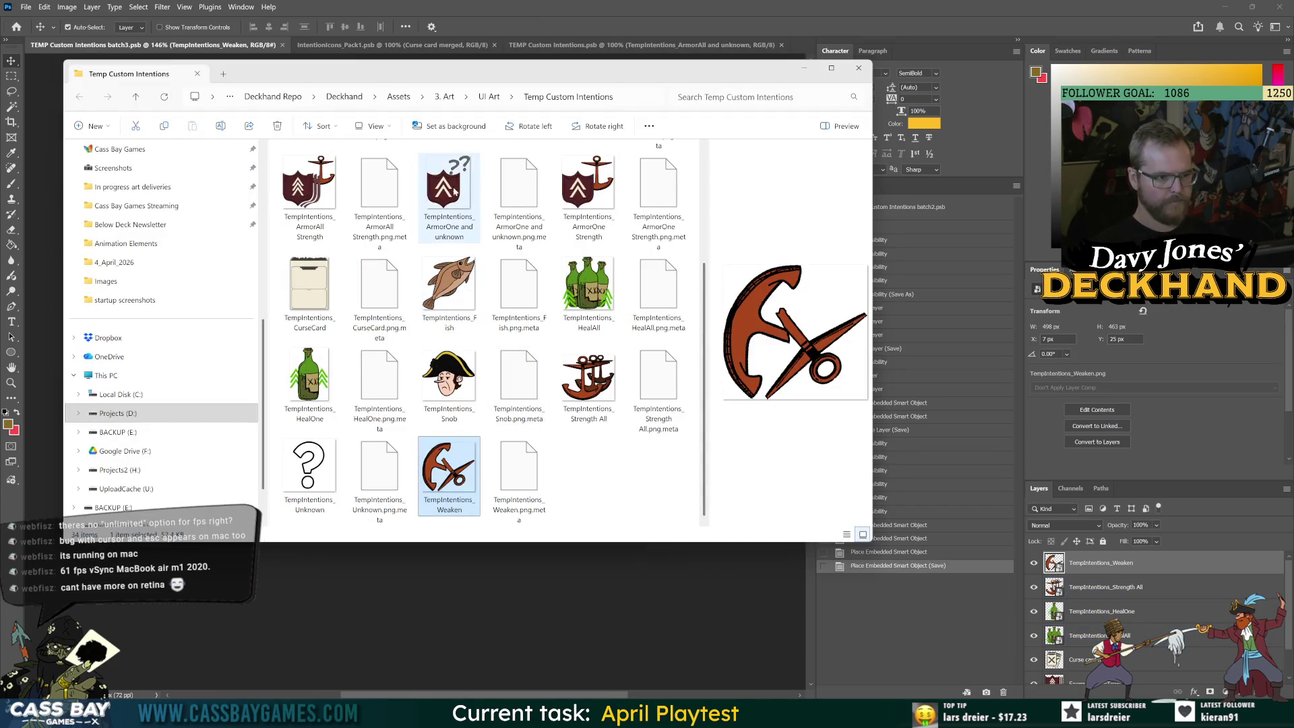
{"action": "key", "text": "alt+Tab"}
{"action": "left_click", "coordinate": [777, 183]}
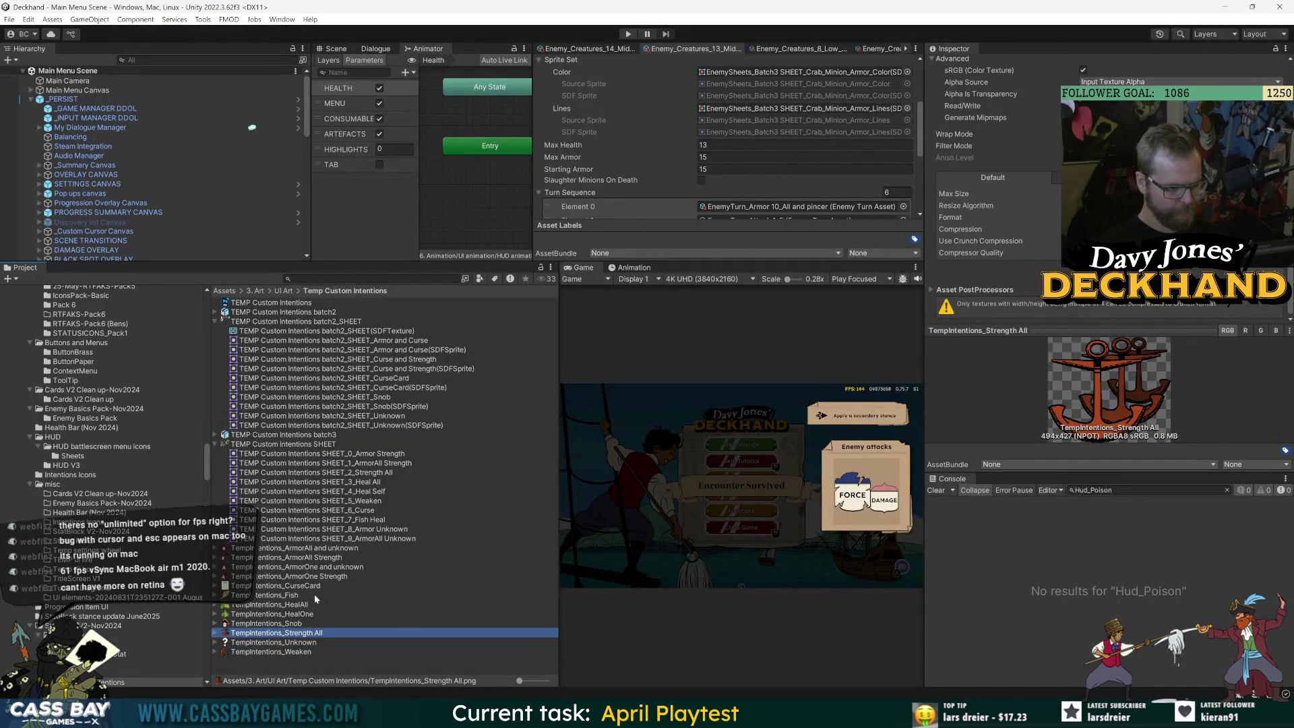
Bring Unity back in front of File Explorer and clear the Project panel asset selection
{"action": "left_click", "coordinate": [1040, 624]}
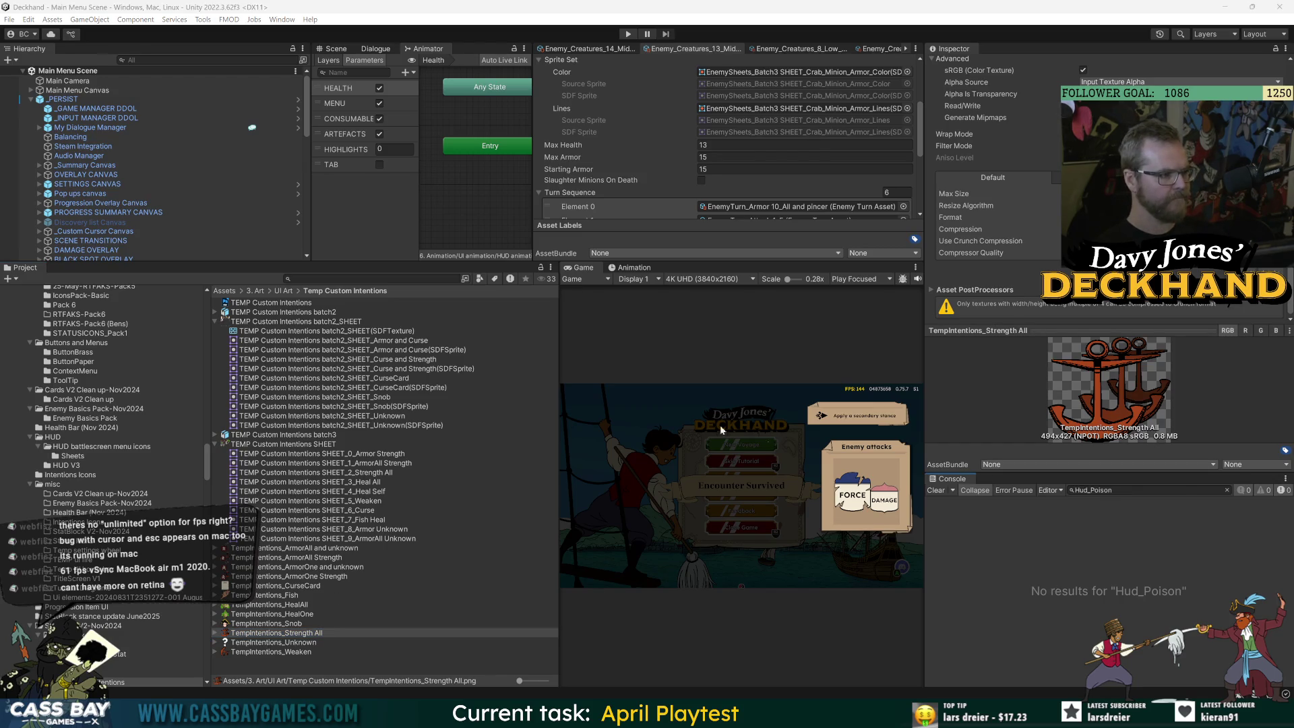
{"action": "key", "text": "alt+Tab"}
{"action": "left_click", "coordinate": [463, 229]}
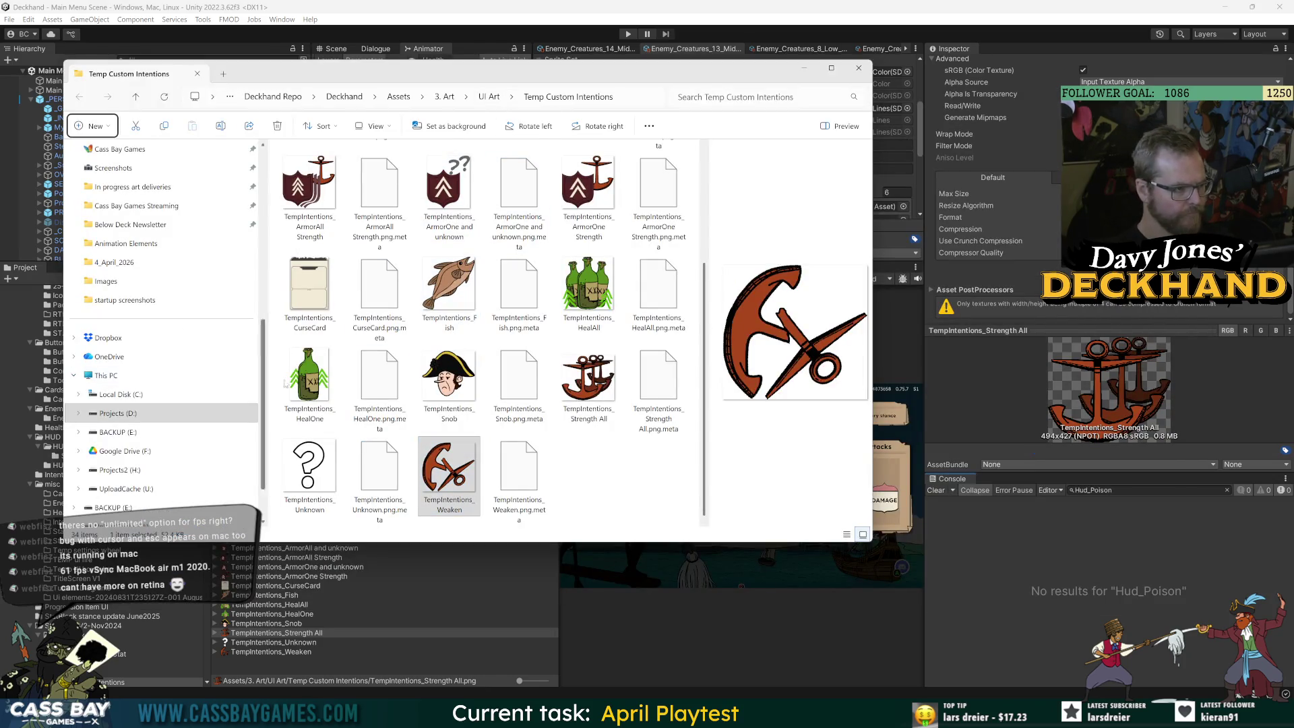
{"action": "left_click", "coordinate": [1068, 632]}
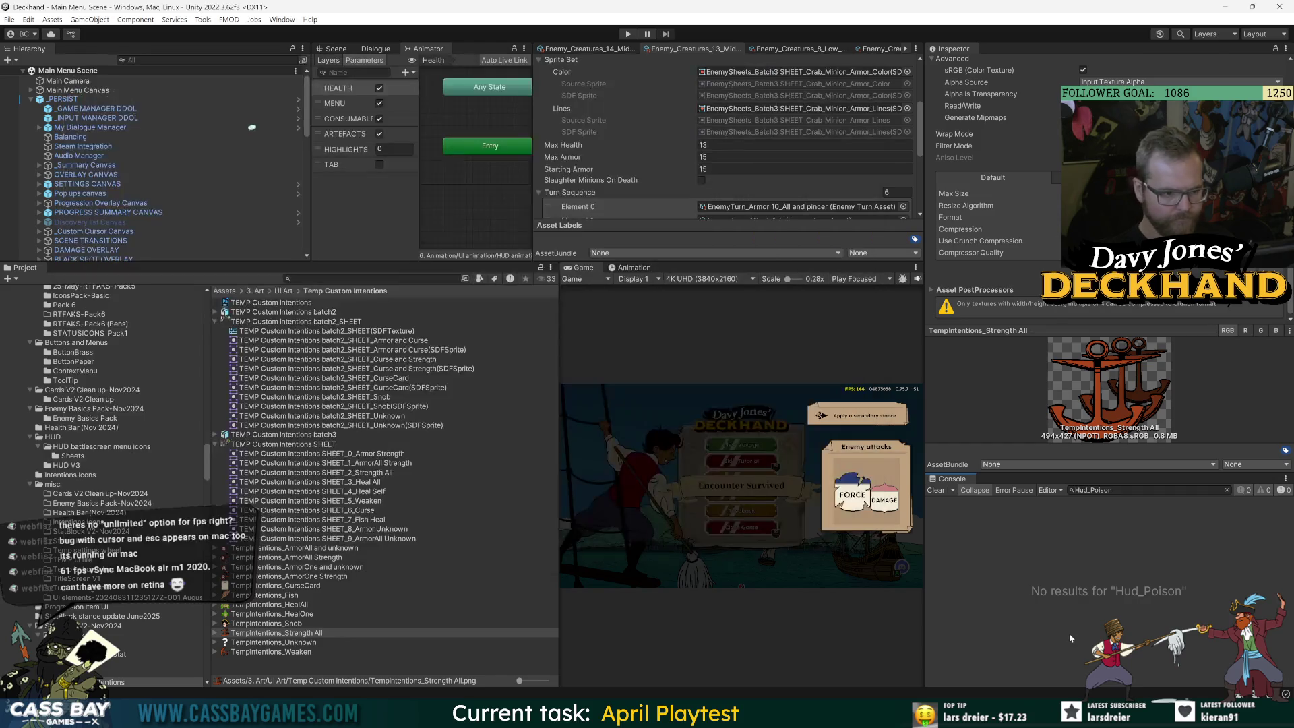
{"action": "left_click", "coordinate": [303, 664]}
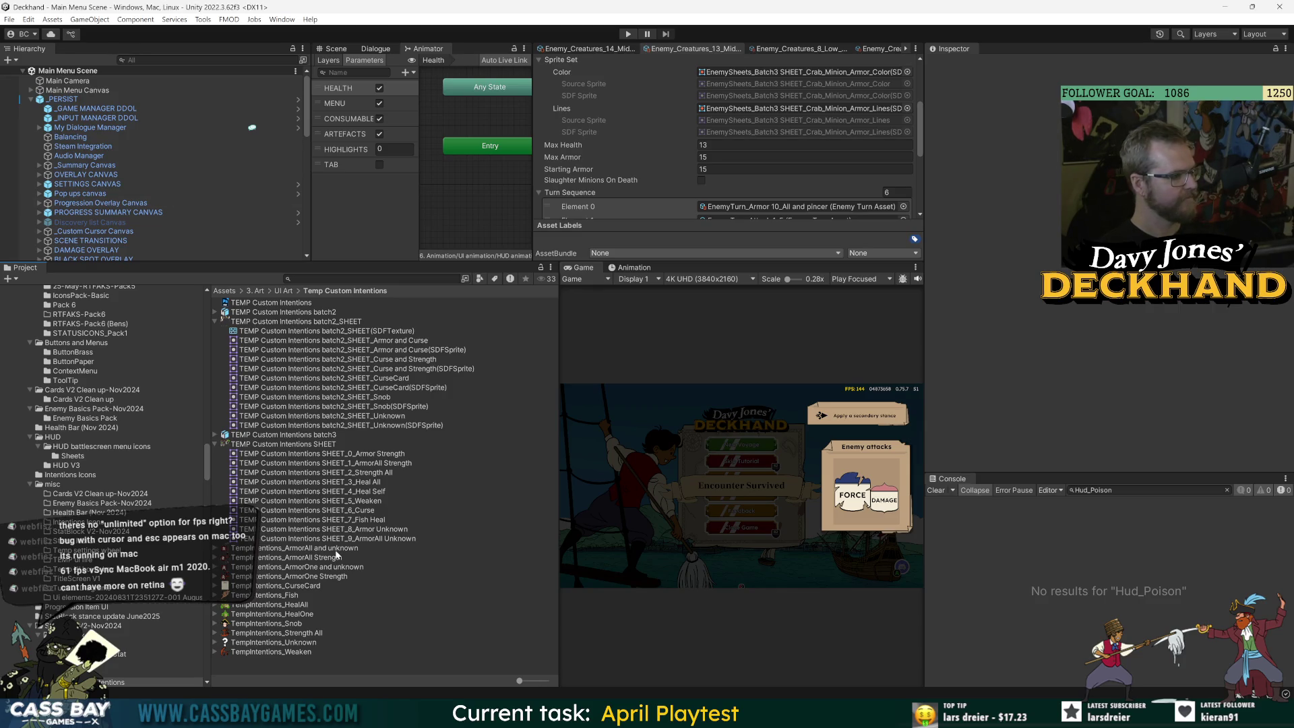
Find the Strength sprite via the game manager's Icon Sprites Finder and reveal its source PSB in Explorer
{"action": "left_click", "coordinate": [430, 624]}
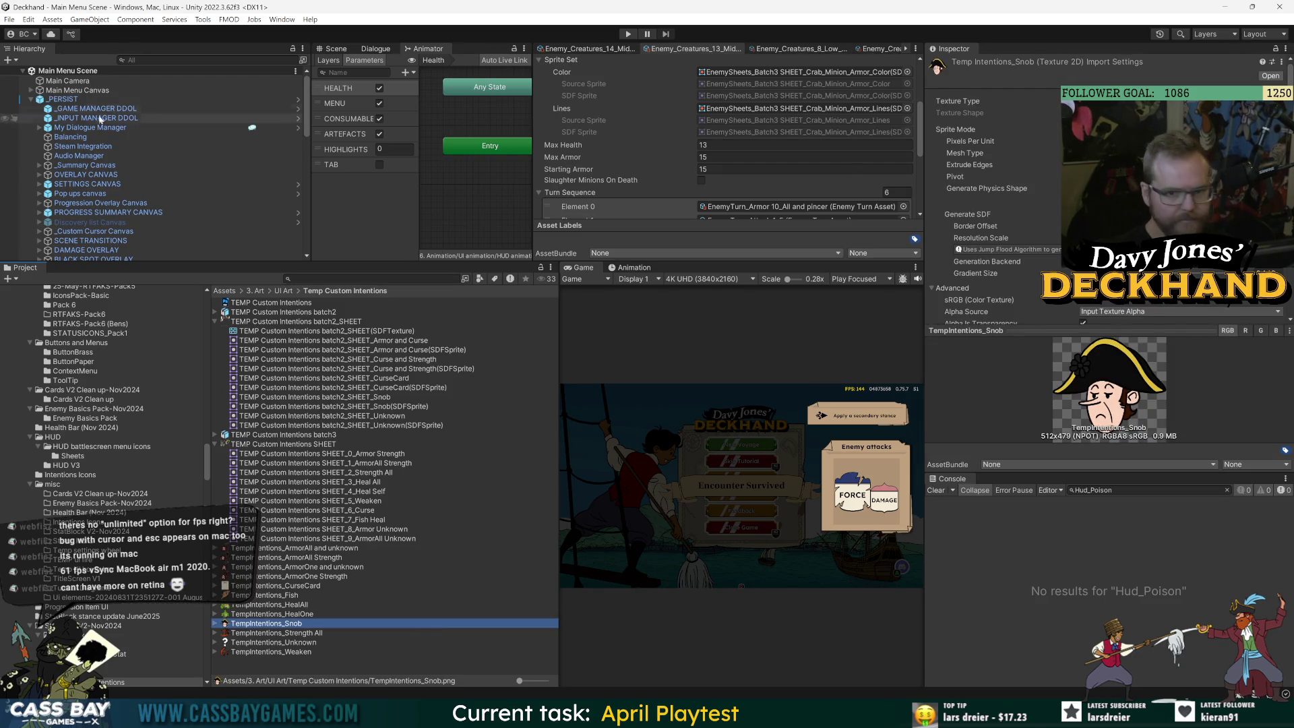
{"action": "left_click", "coordinate": [84, 99]}
{"action": "left_click", "coordinate": [96, 108]}
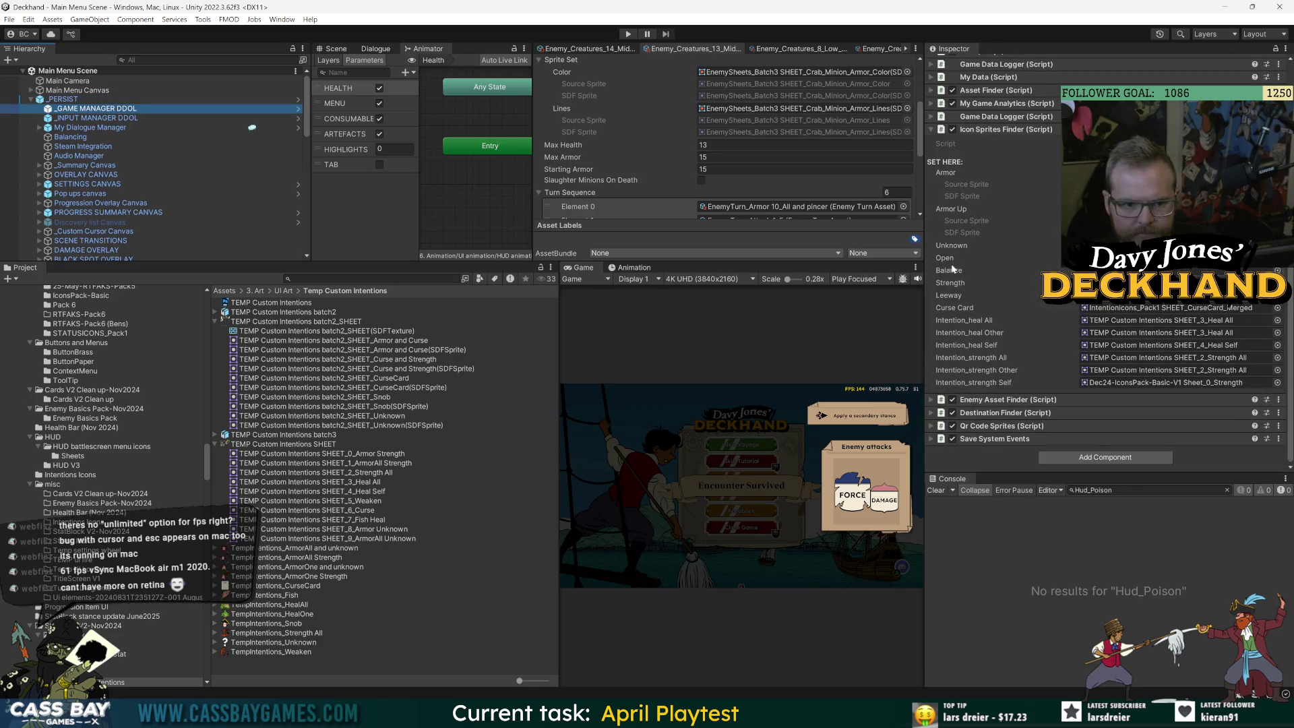
{"action": "left_click", "coordinate": [1162, 382]}
{"action": "right_click", "coordinate": [344, 585]}
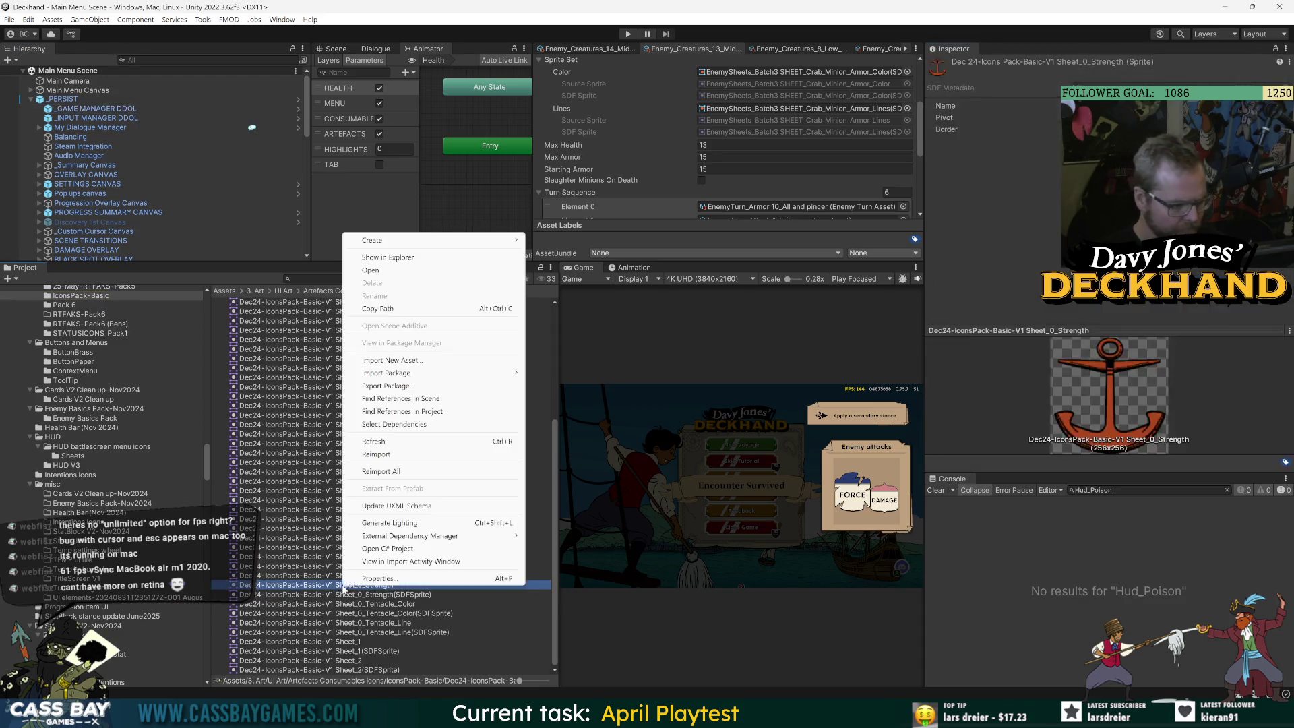
{"action": "left_click", "coordinate": [379, 257]}
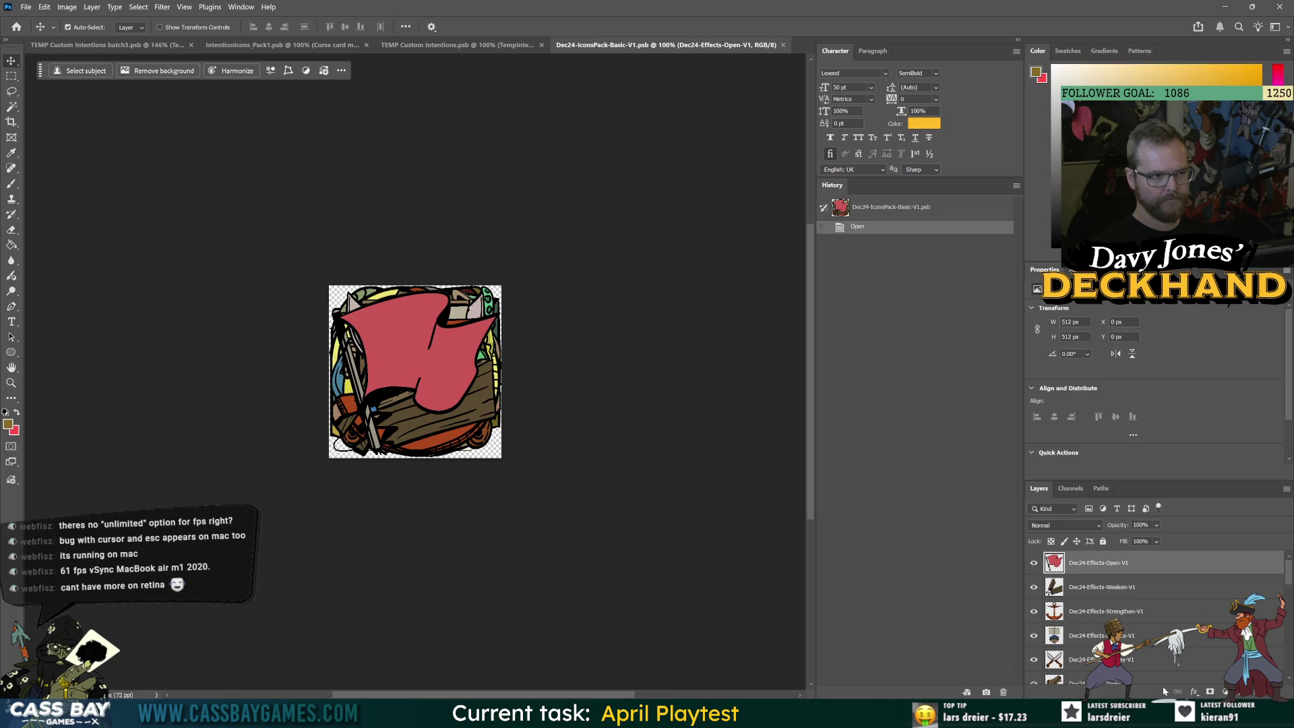
Copy the Dec24-Effects-Strengthen-V1 layer into the batch3 document and save it
{"action": "left_click", "coordinate": [1084, 613]}
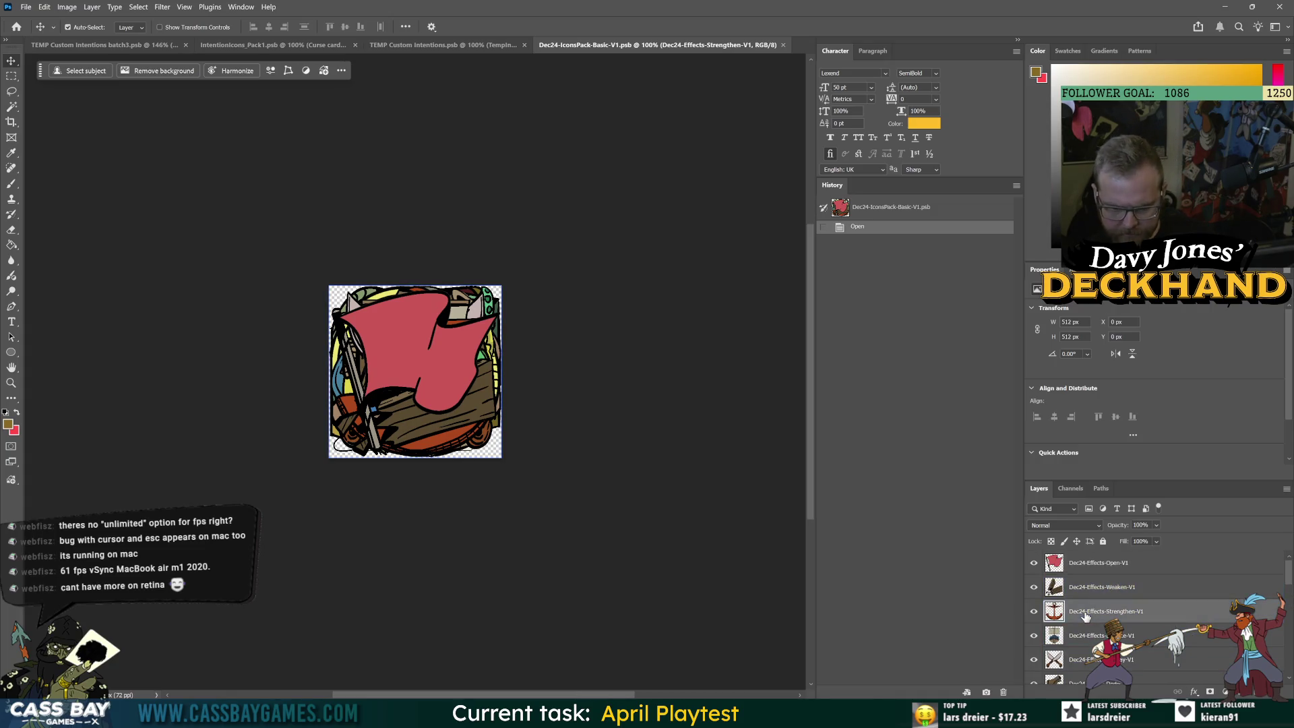
{"action": "scroll", "coordinate": [1102, 625], "scroll_direction": "down", "scroll_amount": 2}
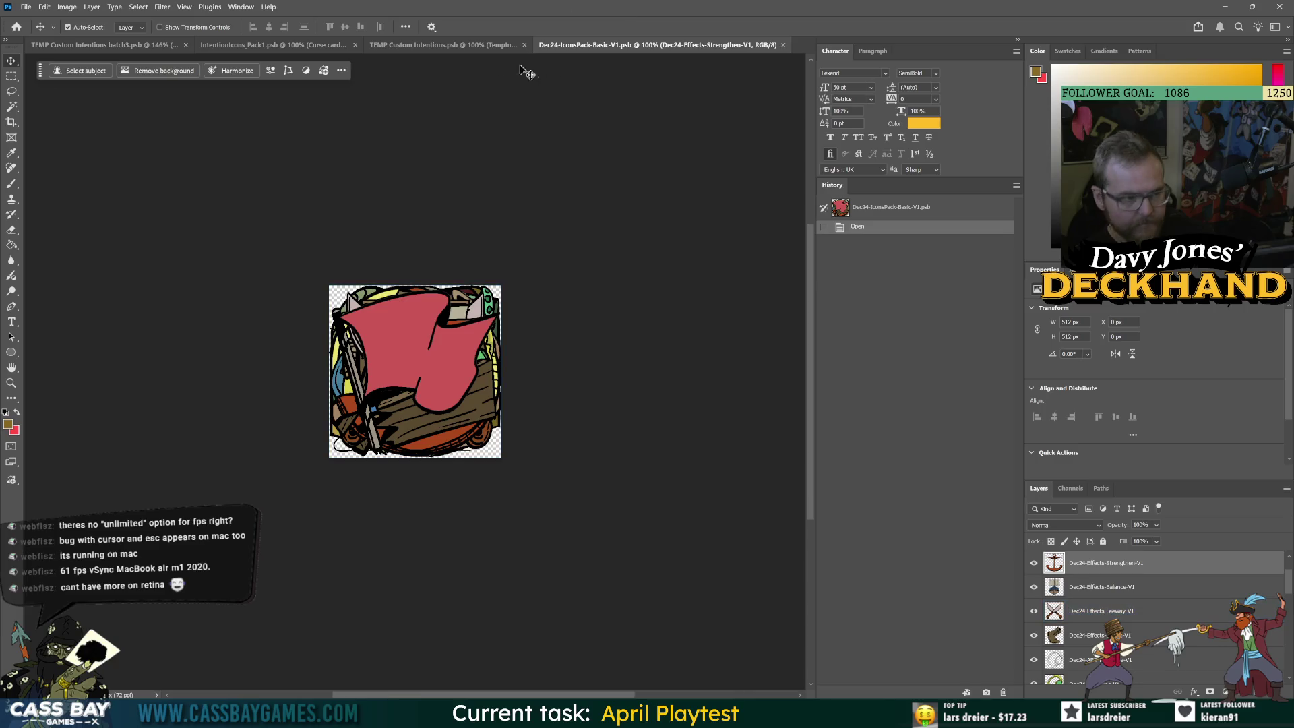
{"action": "left_click", "coordinate": [163, 45]}
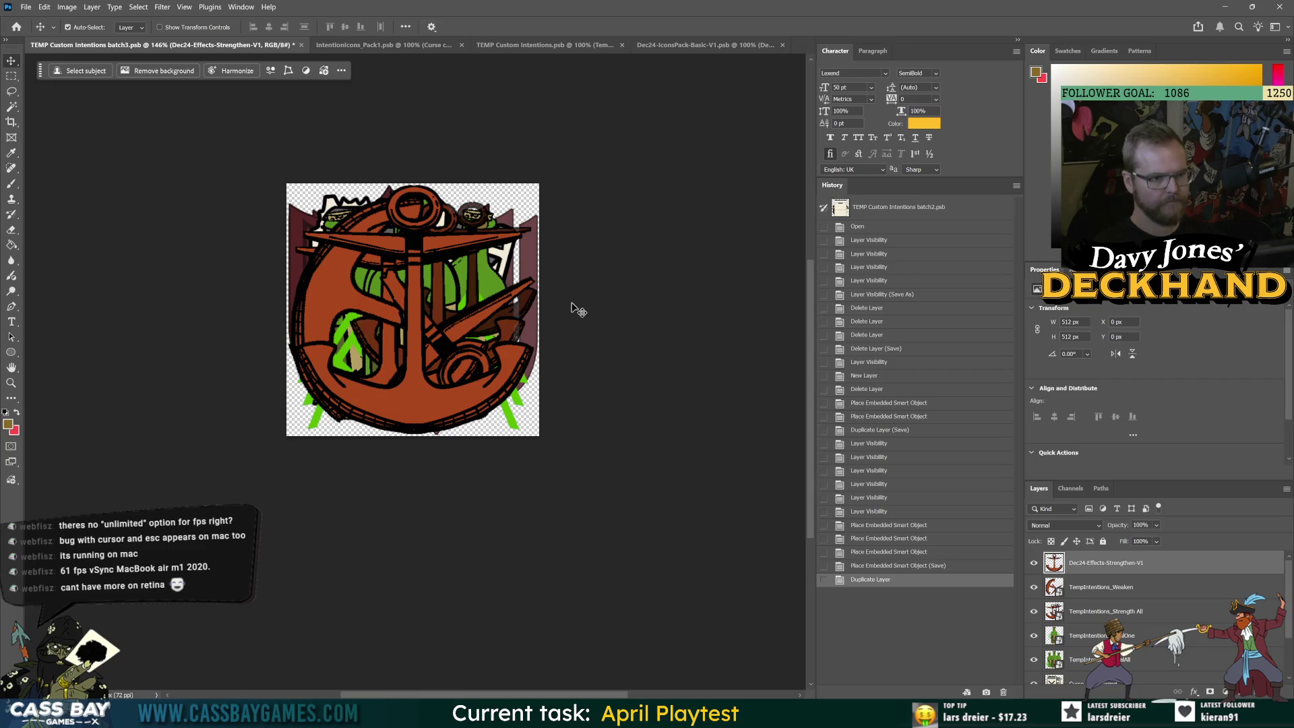
{"action": "key", "text": "ctrl+s"}
Close the other open documents, leaving only batch3, and enlarge the Layers panel
{"action": "left_click", "coordinate": [781, 46]}
{"action": "left_click", "coordinate": [783, 46]}
{"action": "left_click", "coordinate": [503, 45]}
{"action": "left_click", "coordinate": [693, 217]}
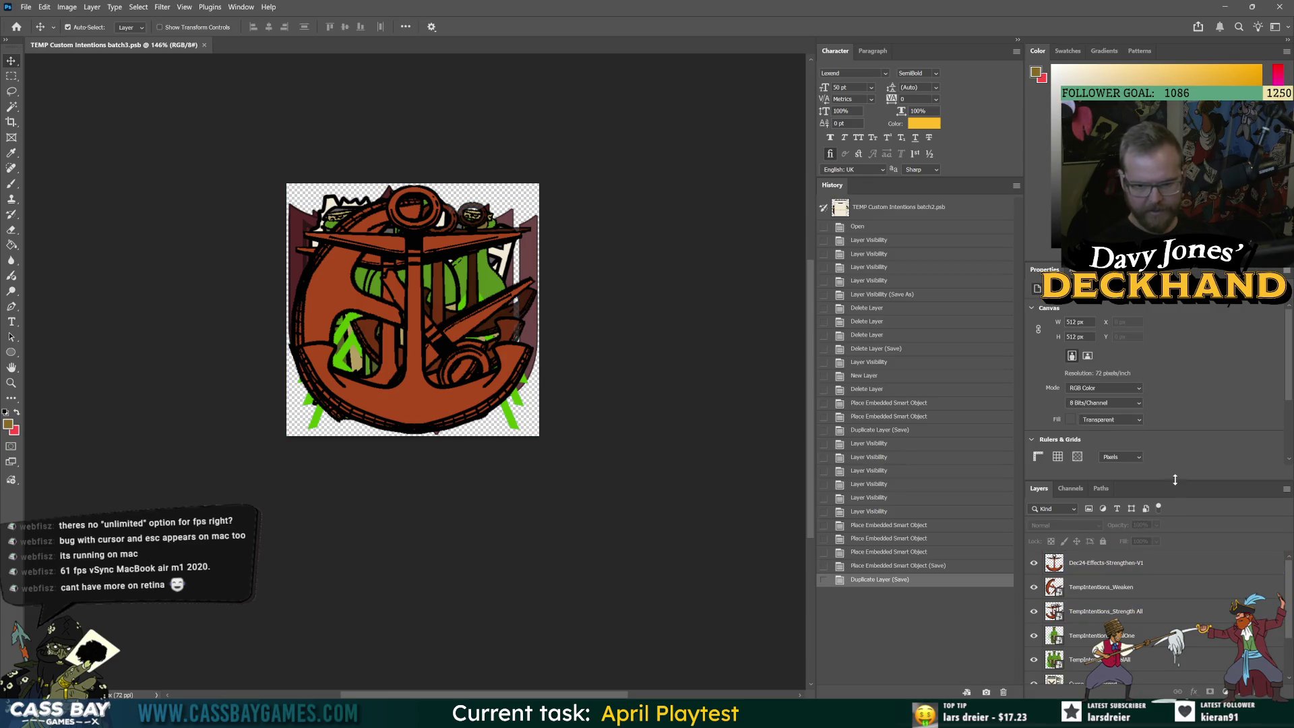
{"action": "left_click_drag", "start_coordinate": [1175, 479], "coordinate": [1174, 328]}
{"action": "key", "text": "alt+Tab"}
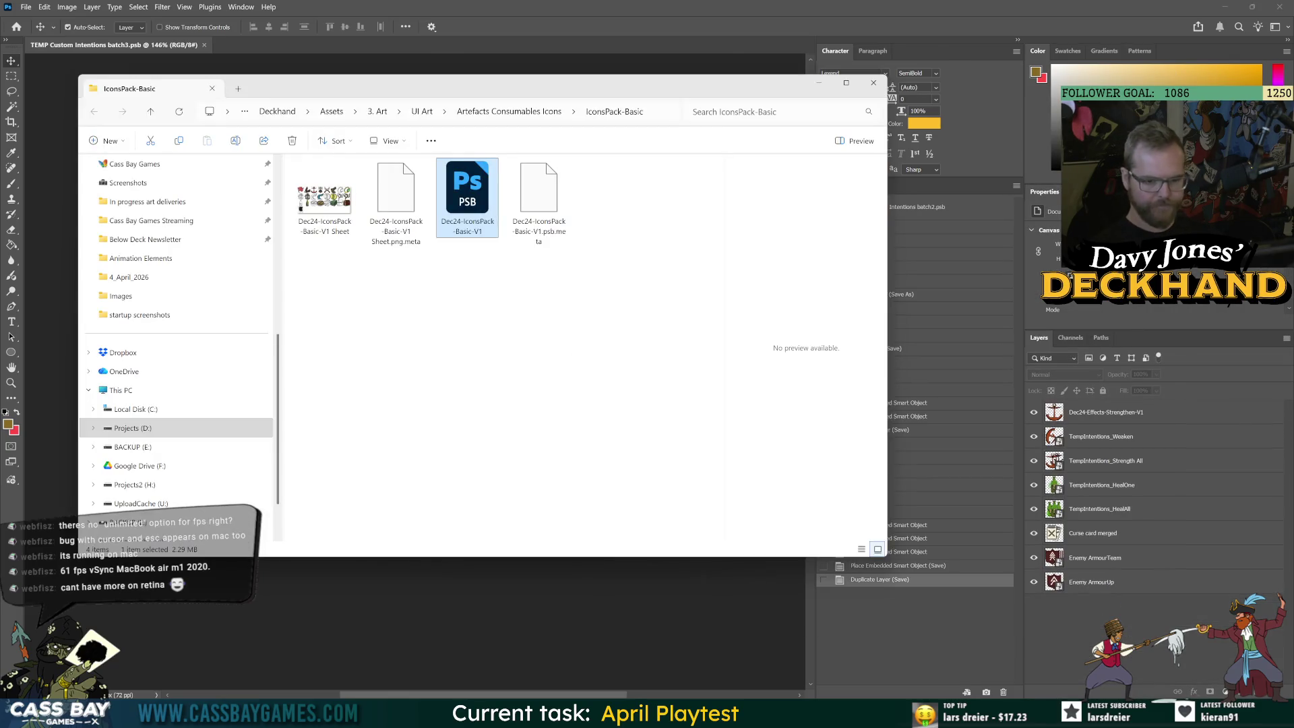
Search Unity's Project for 'bespoke' and inspect the Biologist Curse and Strength intention asset
{"action": "key", "text": "alt+Tab"}
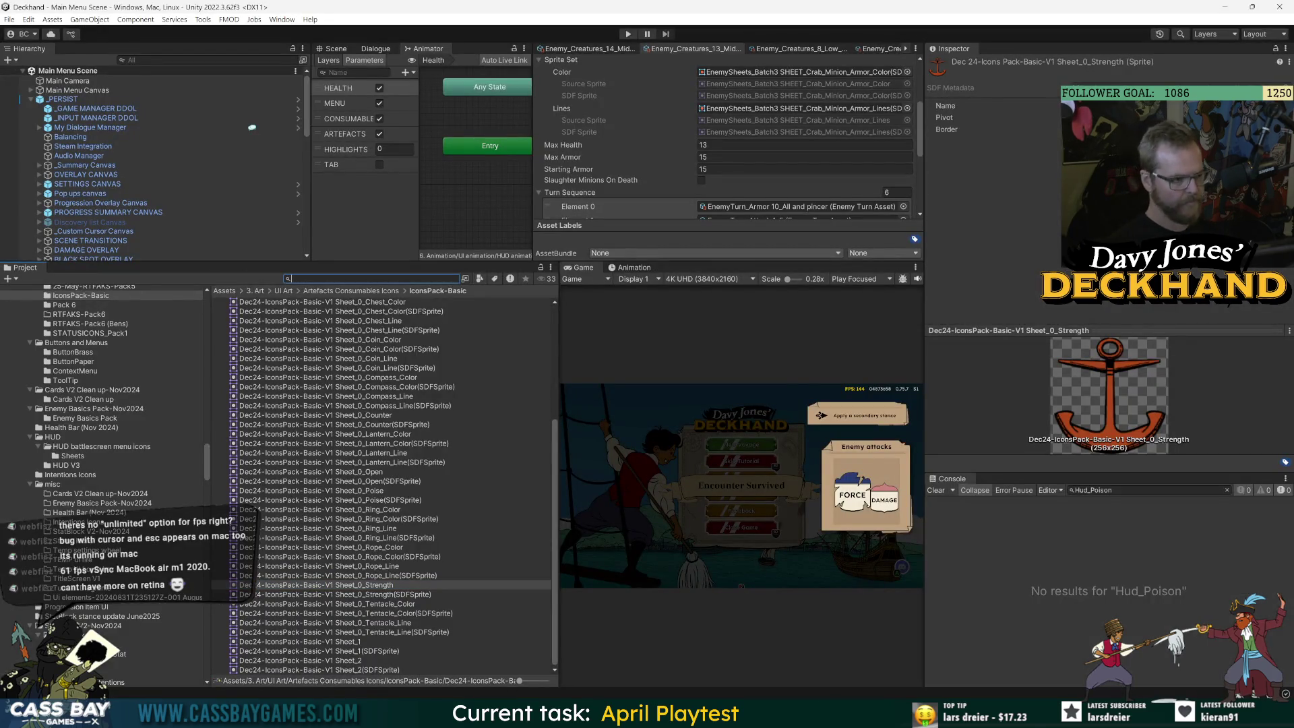
{"action": "type", "text": "intent"}
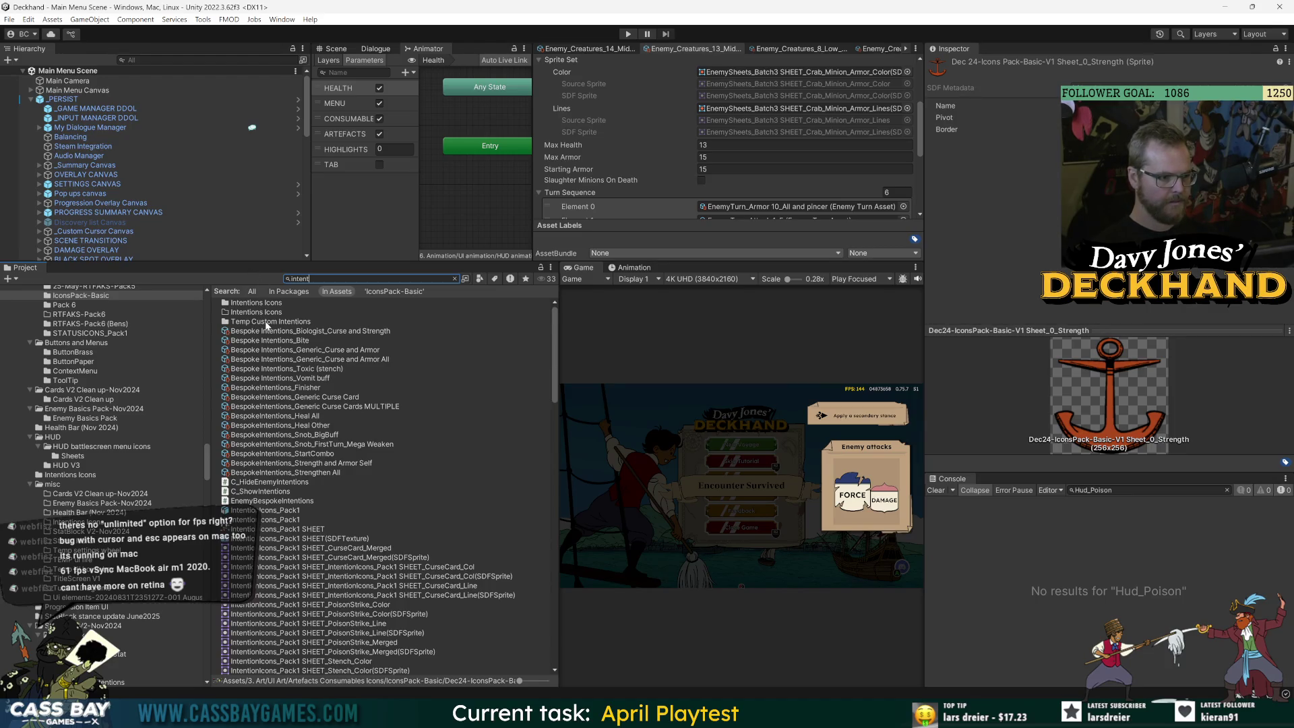
{"action": "scroll", "coordinate": [207, 367], "scroll_direction": "up", "scroll_amount": 15}
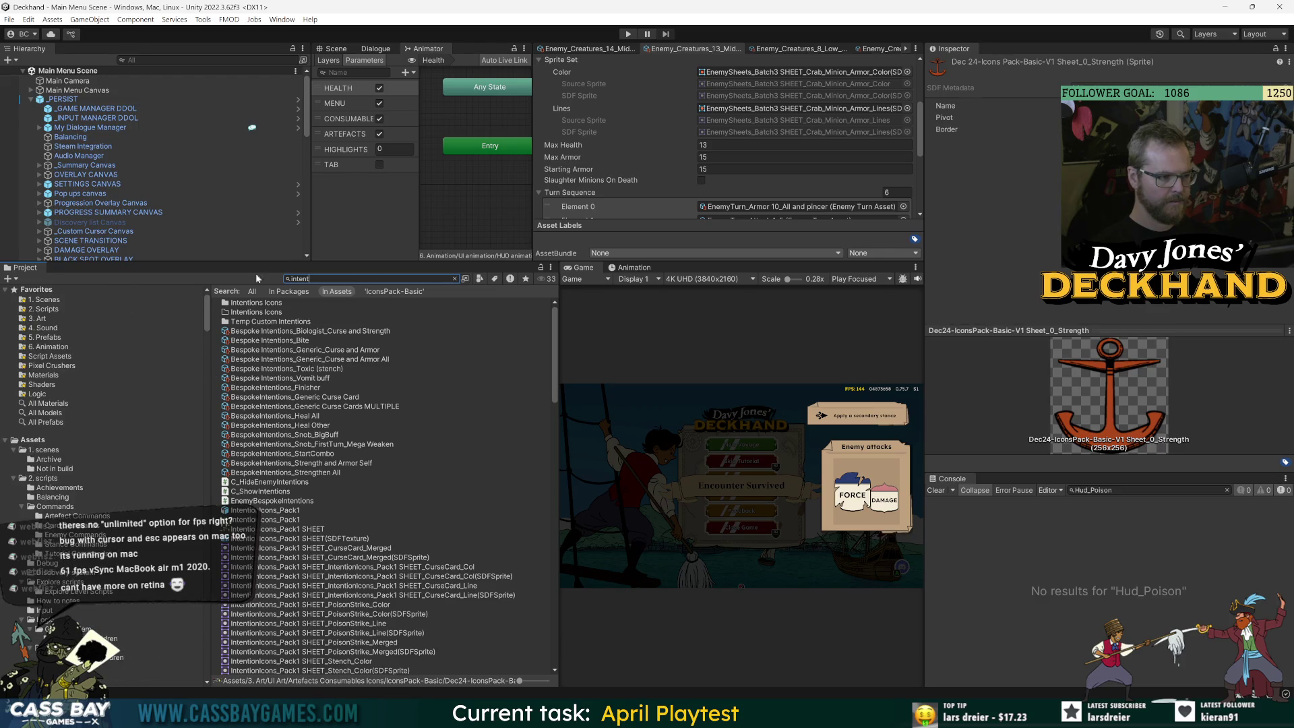
{"action": "type", "text": "bespok"}
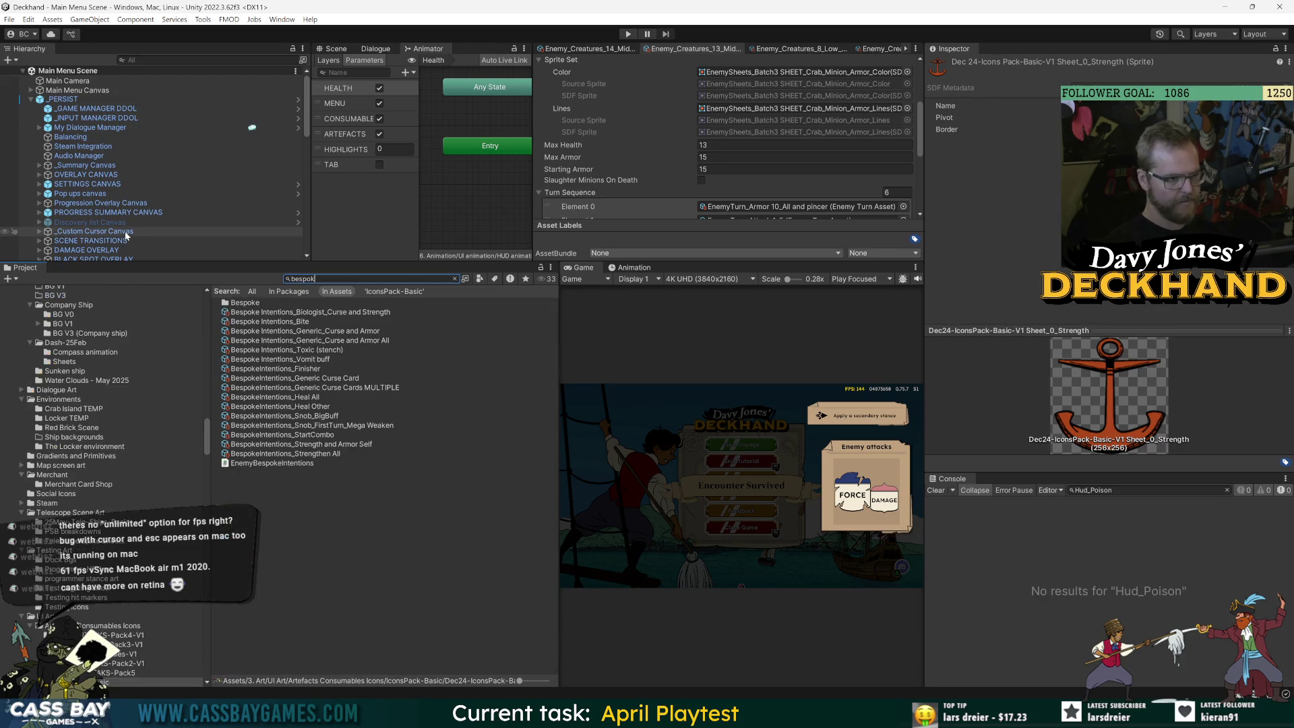
{"action": "double_click", "coordinate": [289, 304]}
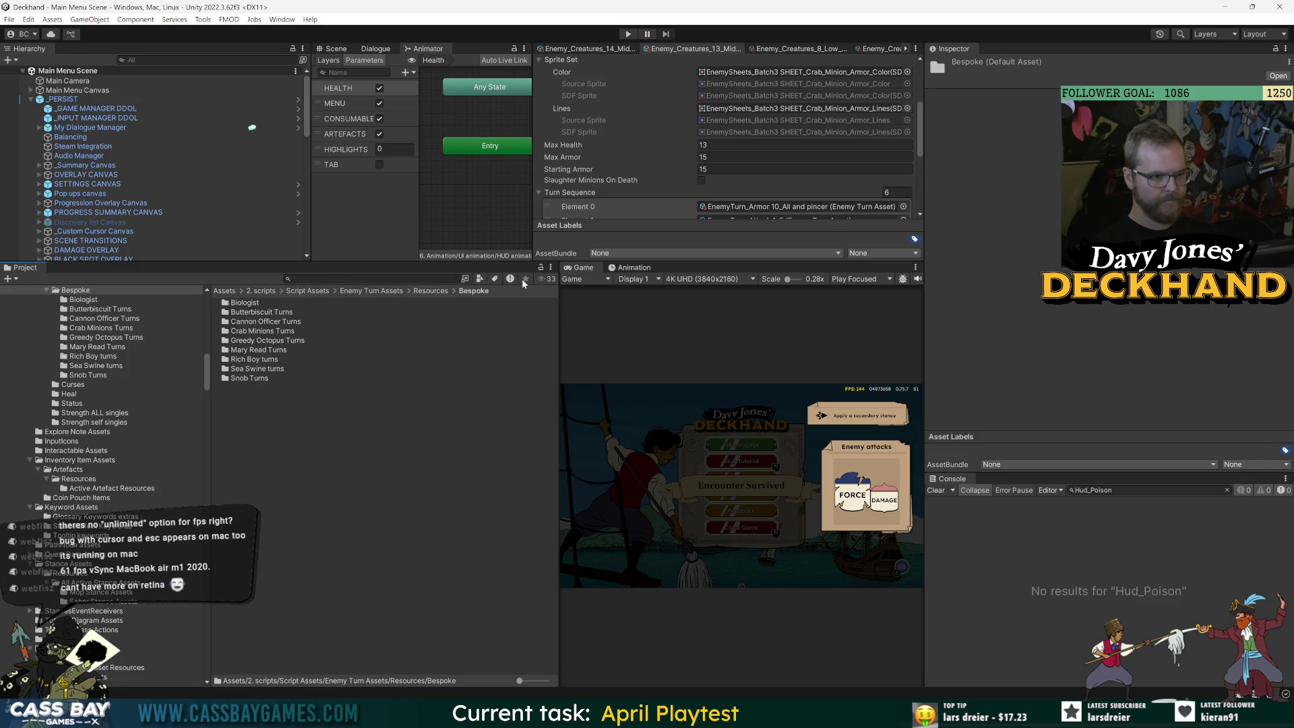
{"action": "double_click", "coordinate": [236, 303]}
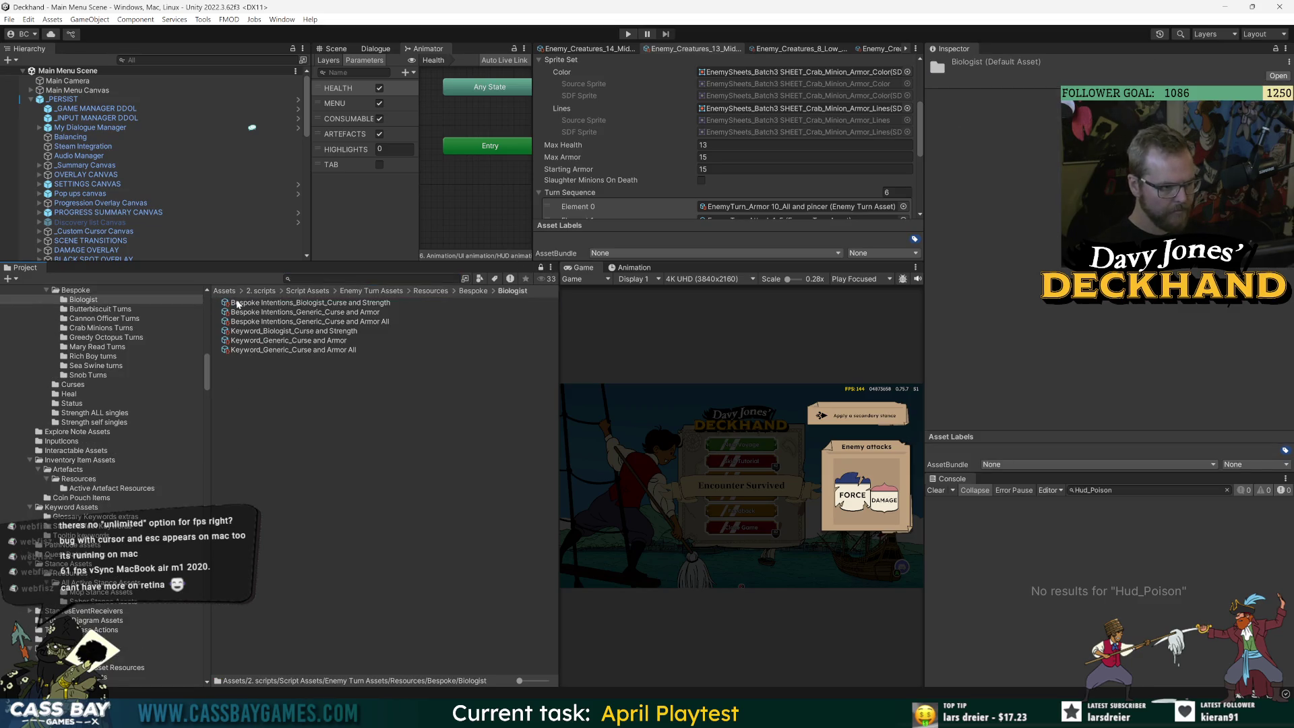
{"action": "left_click", "coordinate": [328, 305]}
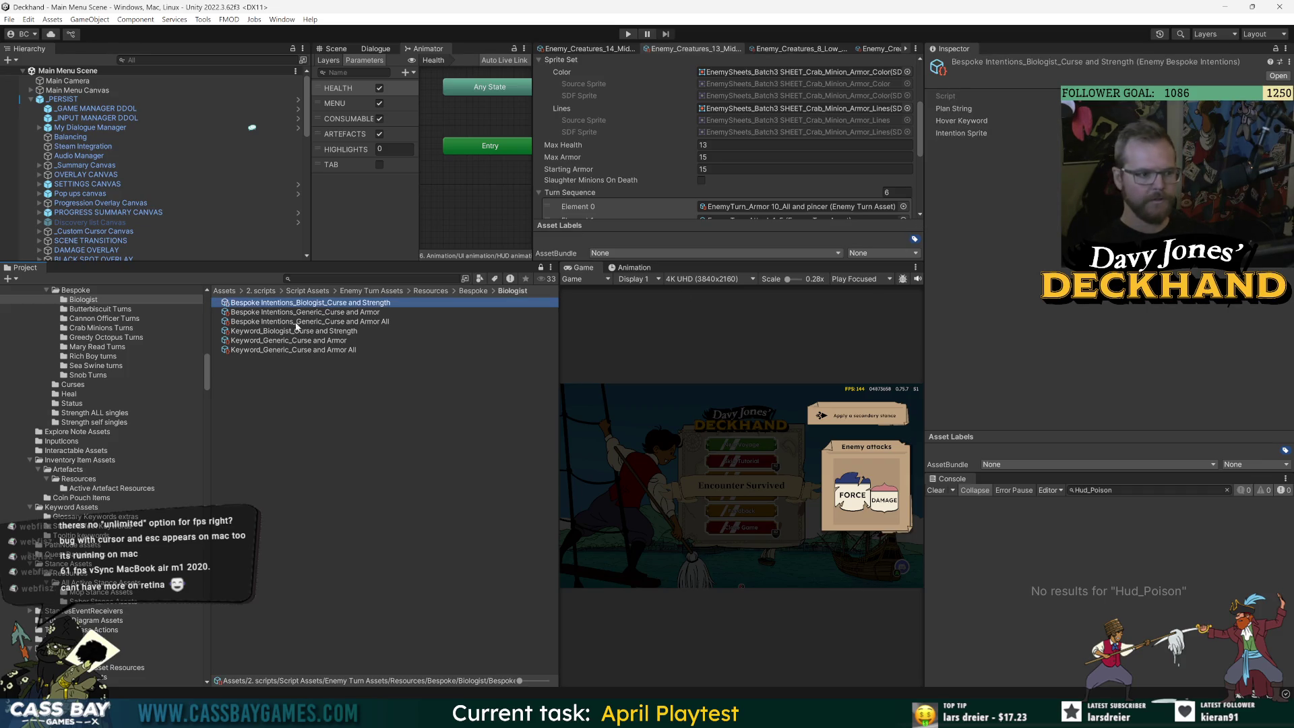
Return to Photoshop's batch3 document and hide the TempIntentions_Weaken layer
{"action": "key", "text": "alt+Tab"}
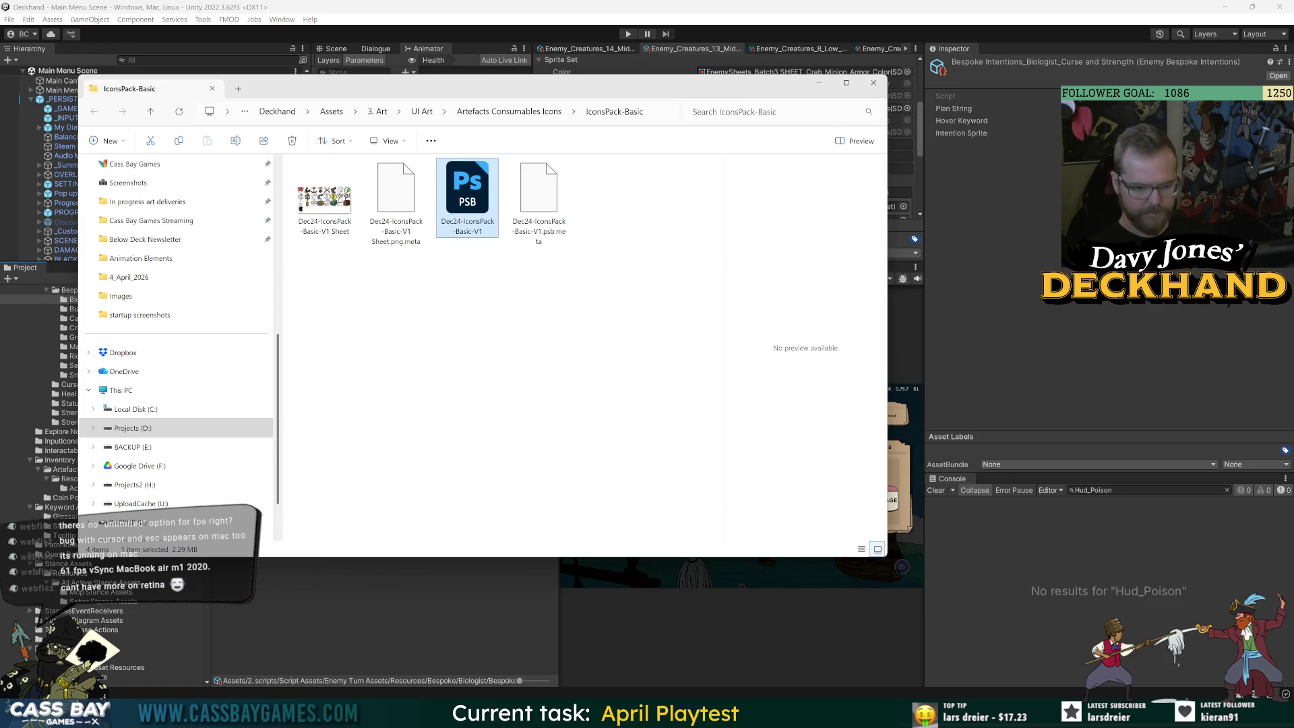
{"action": "key", "text": "alt+Tab"}
{"action": "left_click", "coordinate": [1034, 436]}
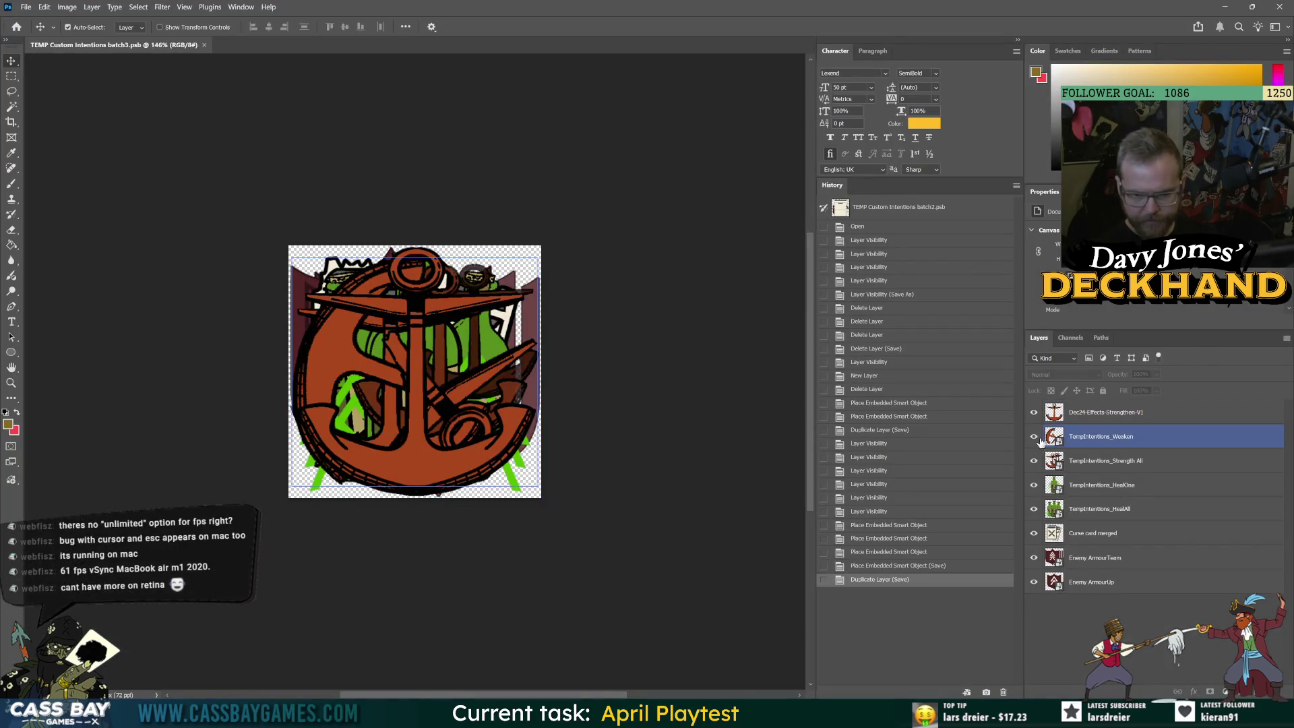
Hide the Strength All, HealOne, HealAll, Enemy ArmourTeam and Enemy ArmourUp layers
{"action": "left_click", "coordinate": [1033, 460]}
{"action": "left_click", "coordinate": [1033, 485]}
{"action": "left_click", "coordinate": [1034, 509]}
{"action": "left_click", "coordinate": [1033, 558]}
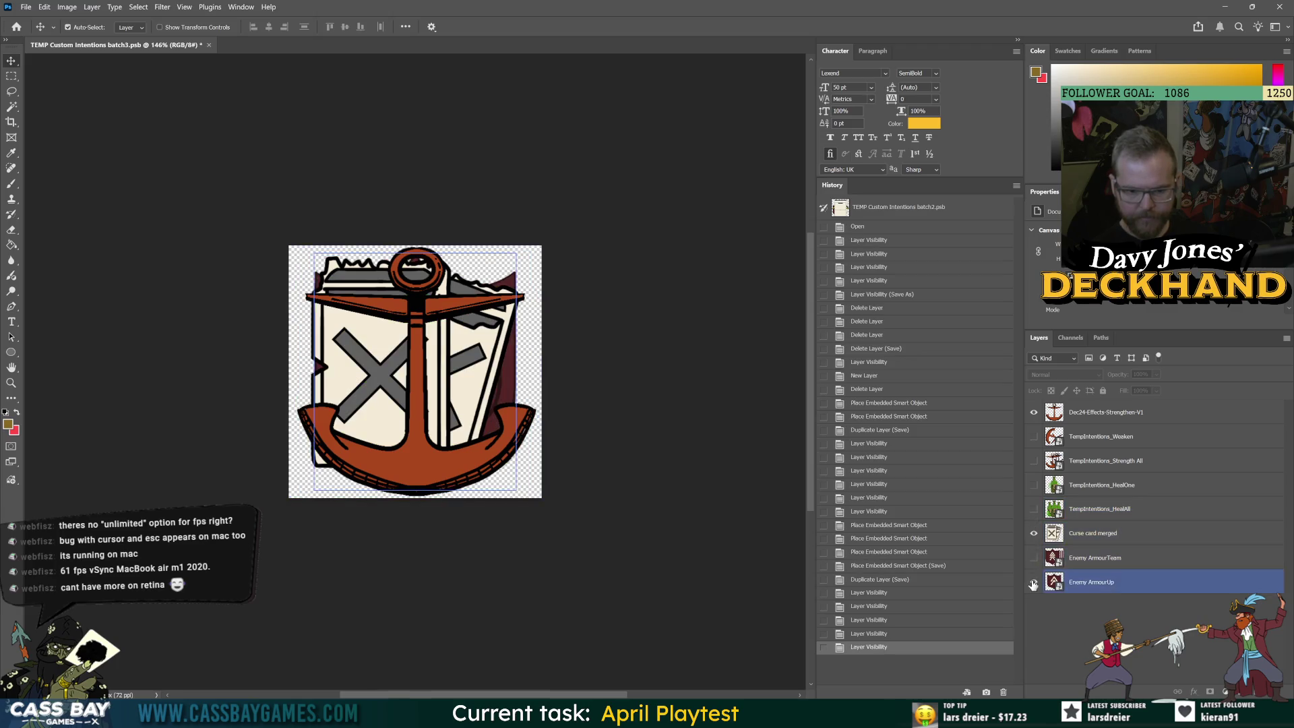
{"action": "left_click", "coordinate": [1033, 581]}
Duplicate the Strengthen anchor and Curse card layers and group the copies as 'Curse and strength'
{"action": "left_click", "coordinate": [1061, 413]}
{"action": "mouse_move", "coordinate": [1061, 414]}
{"action": "left_mouse_down"}
{"action": "mouse_move", "coordinate": [1145, 647]}
{"action": "mouse_move", "coordinate": [1259, 692]}
{"action": "left_mouse_up"}
{"action": "mouse_move", "coordinate": [1092, 558]}
{"action": "left_mouse_down"}
{"action": "mouse_move", "coordinate": [1092, 686]}
{"action": "mouse_move", "coordinate": [1258, 691]}
{"action": "left_mouse_up"}
{"action": "left_click_drag", "start_coordinate": [1092, 557], "coordinate": [1078, 406]}
{"action": "left_click", "coordinate": [1098, 435], "text": "shift"}
{"action": "key", "text": "ctrl+g"}
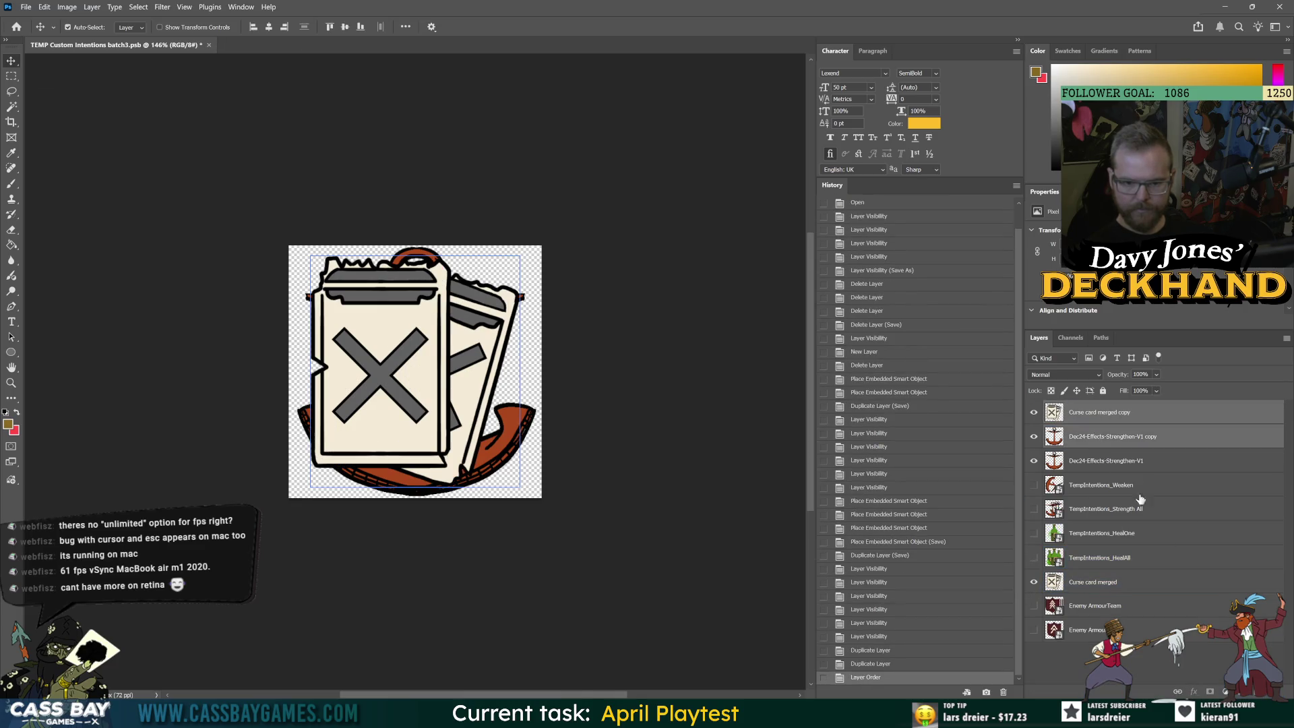
{"action": "double_click", "coordinate": [1077, 406]}
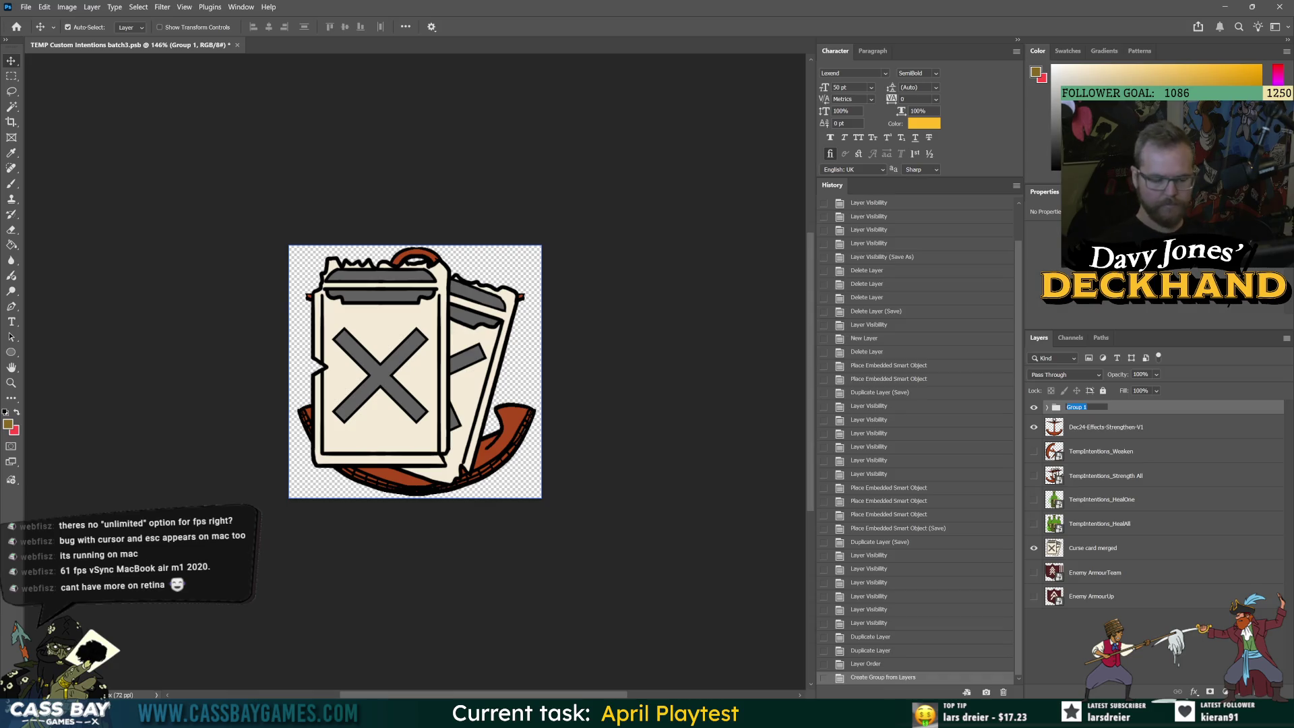
{"action": "type", "text": "gth"}
{"action": "key", "text": "Return"}
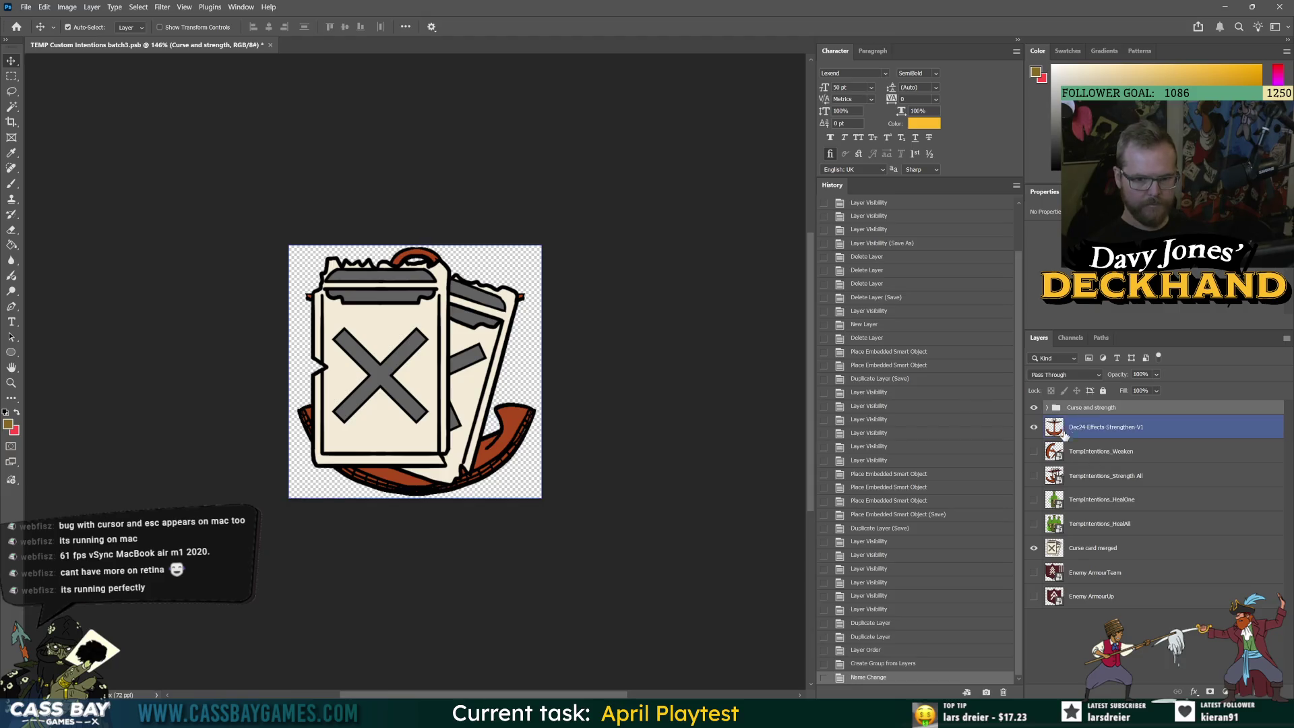
Move the front curse card up and right and shrink it to about 85%
{"action": "left_click", "coordinate": [514, 367]}
{"action": "left_click_drag", "start_coordinate": [396, 331], "coordinate": [414, 306]}
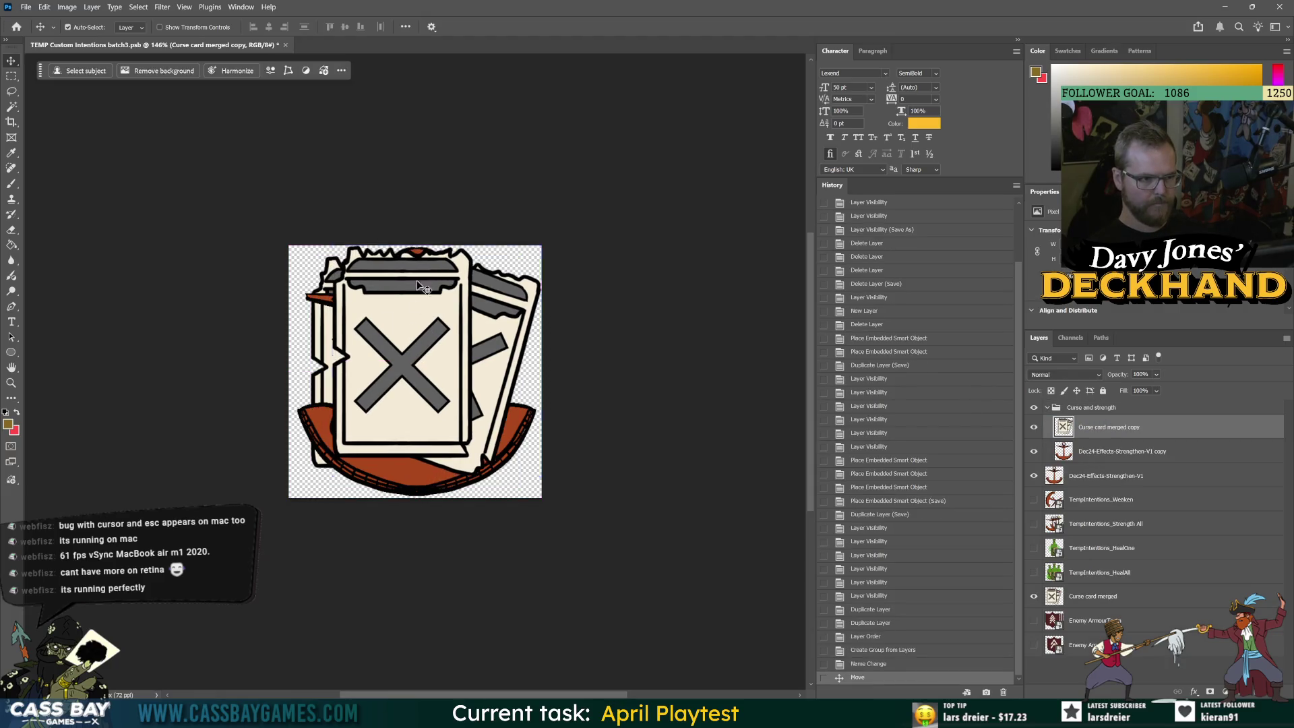
{"action": "key", "text": "ctrl+t"}
{"action": "left_click_drag", "start_coordinate": [422, 248], "coordinate": [439, 329]}
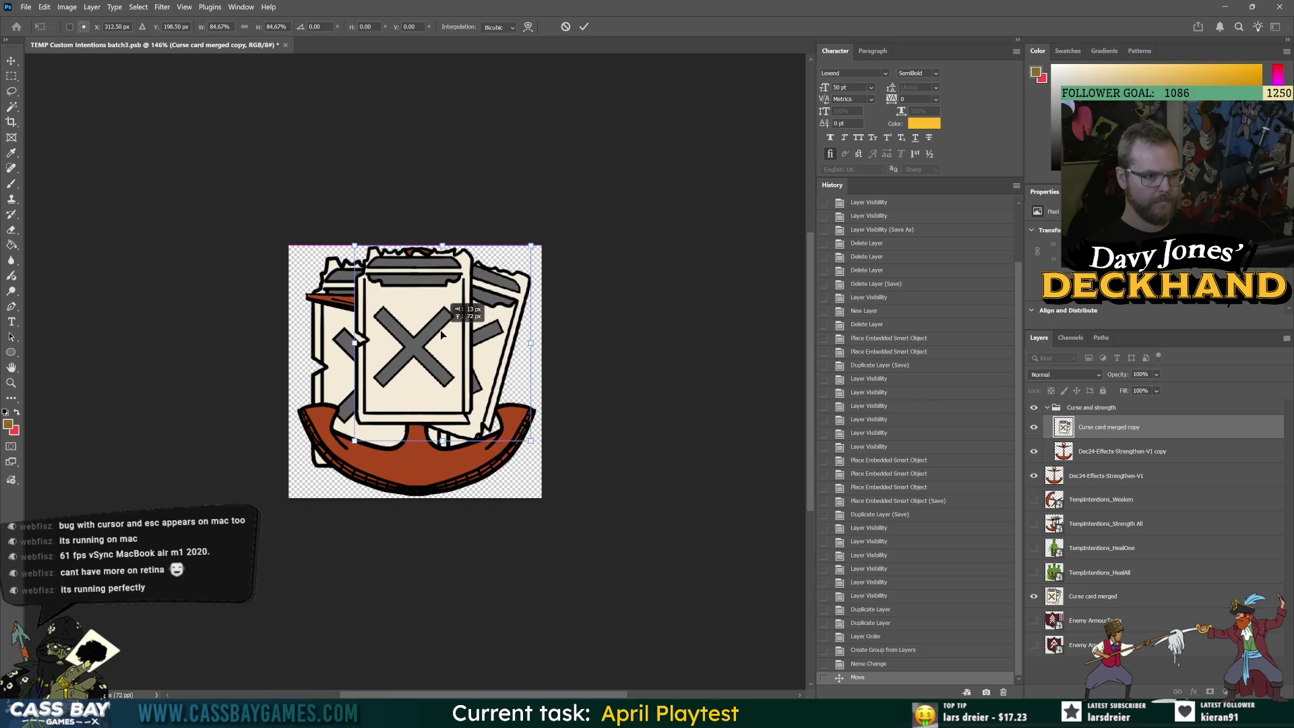
{"action": "key", "text": "Return"}
Hide the original layers, put the anchor in front, shrink it to ~82% and shift it 42 px left
{"action": "left_click", "coordinate": [1034, 475]}
{"action": "left_click", "coordinate": [1033, 595]}
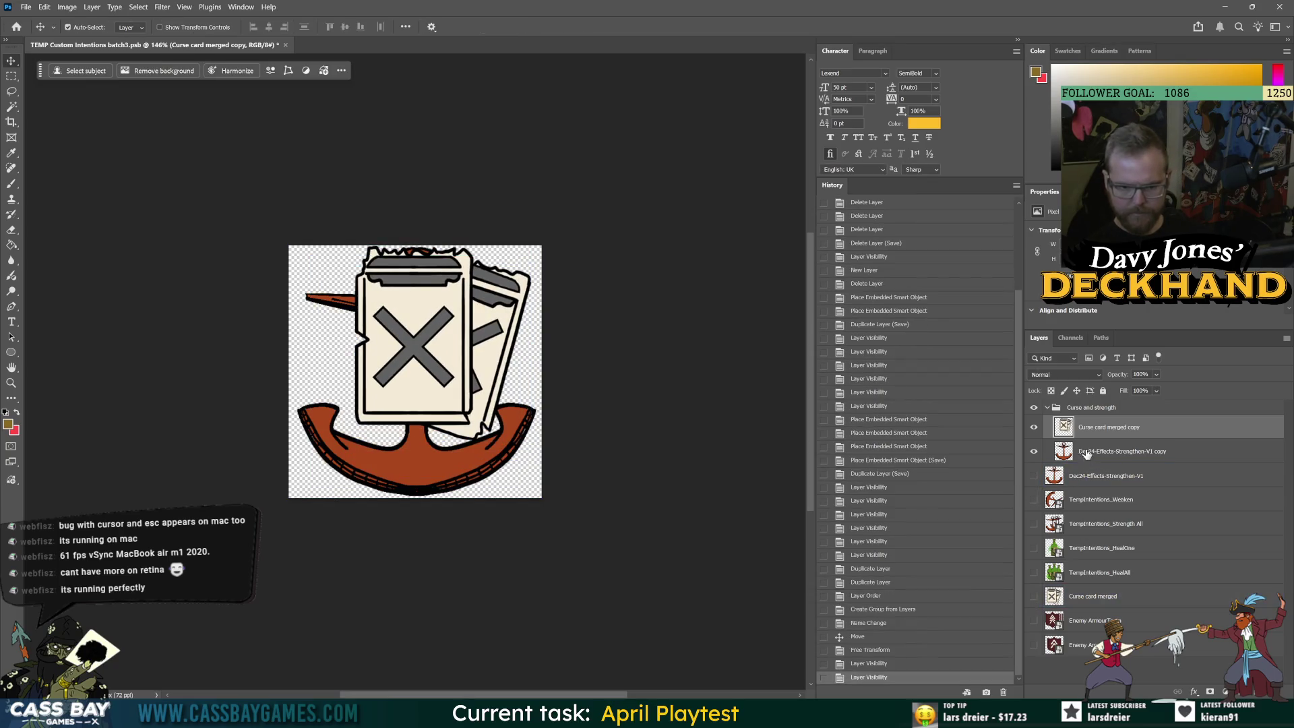
{"action": "left_click", "coordinate": [1111, 450]}
{"action": "left_click_drag", "start_coordinate": [1071, 450], "coordinate": [1077, 425]}
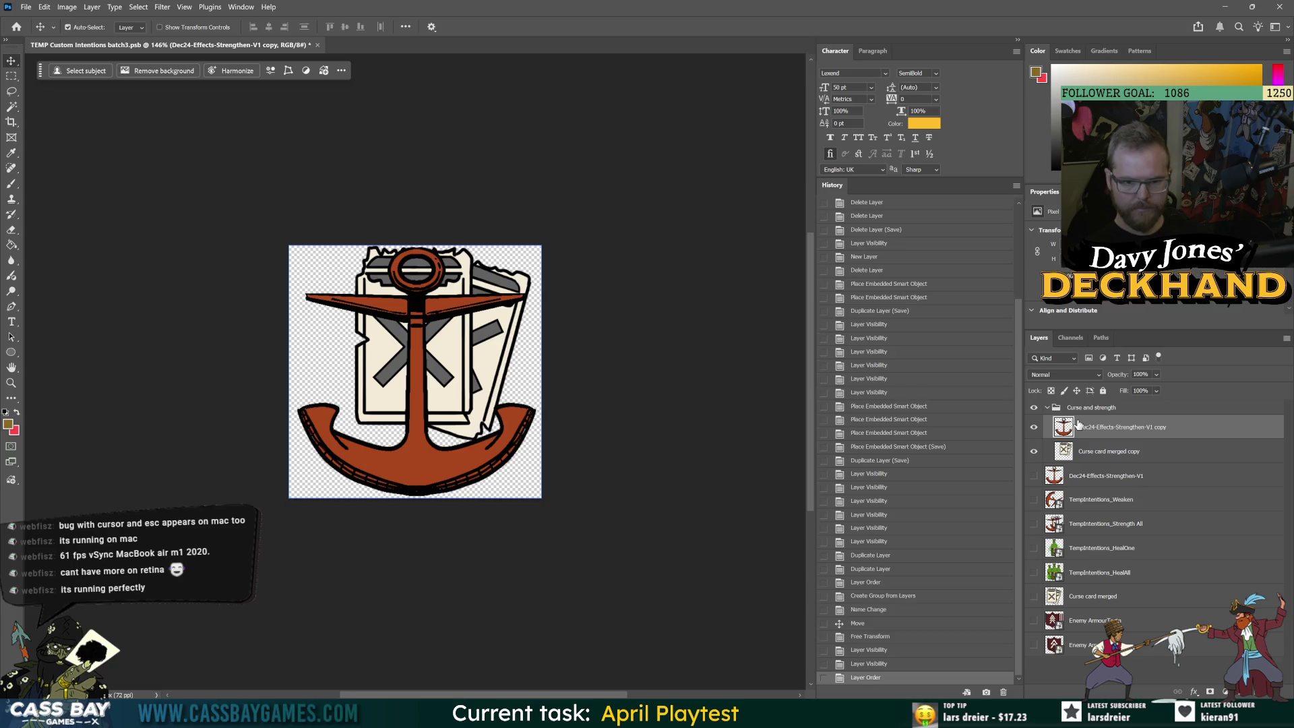
{"action": "key", "text": "ctrl+t"}
{"action": "left_click_drag", "start_coordinate": [410, 244], "coordinate": [410, 289]}
{"action": "left_click_drag", "start_coordinate": [432, 380], "coordinate": [404, 380]}
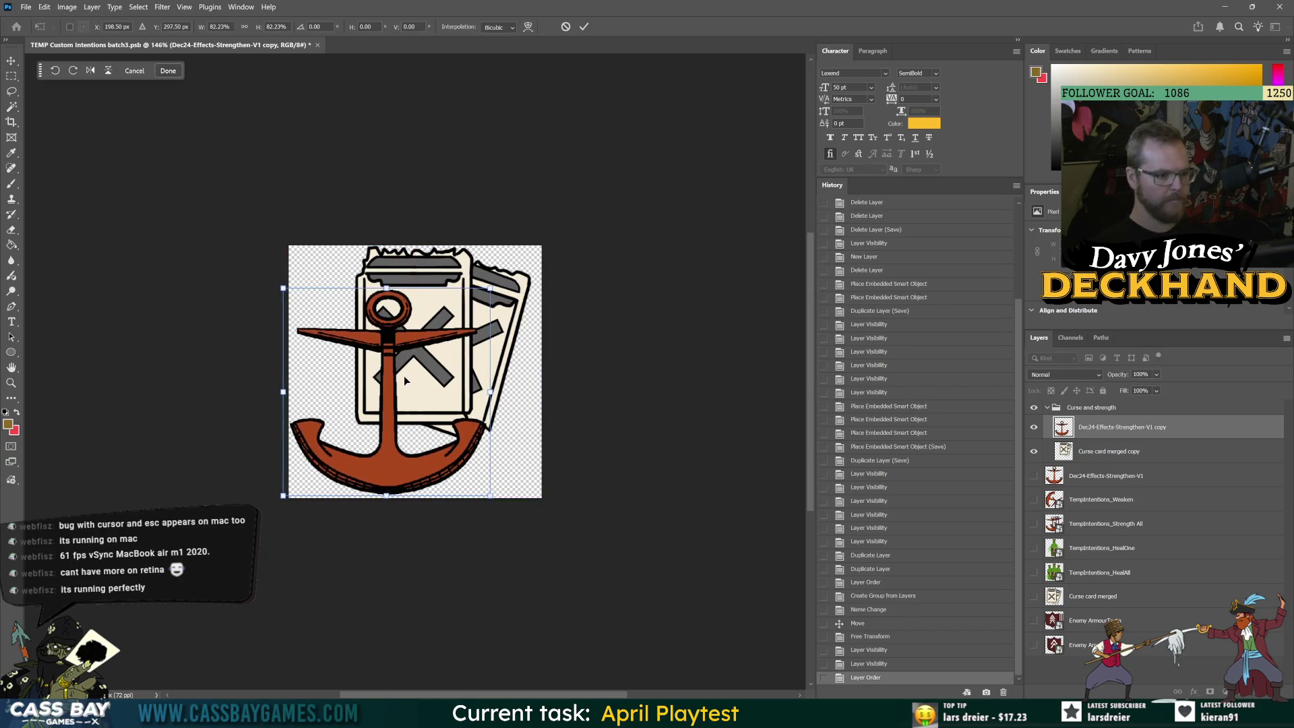
{"action": "key", "text": "Return"}
Nudge the curse card slightly right and down, save batch3, and open the File menu
{"action": "left_click_drag", "start_coordinate": [471, 289], "coordinate": [479, 295]}
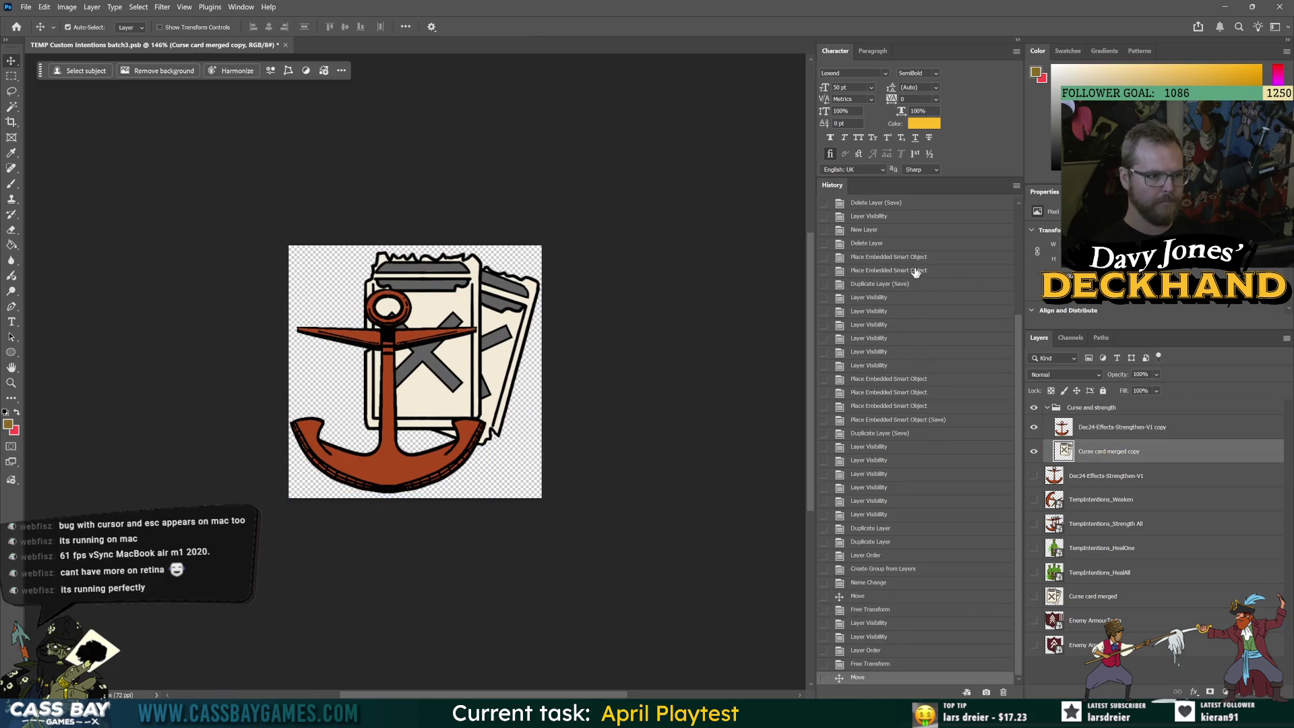
{"action": "key", "text": "ctrl+s"}
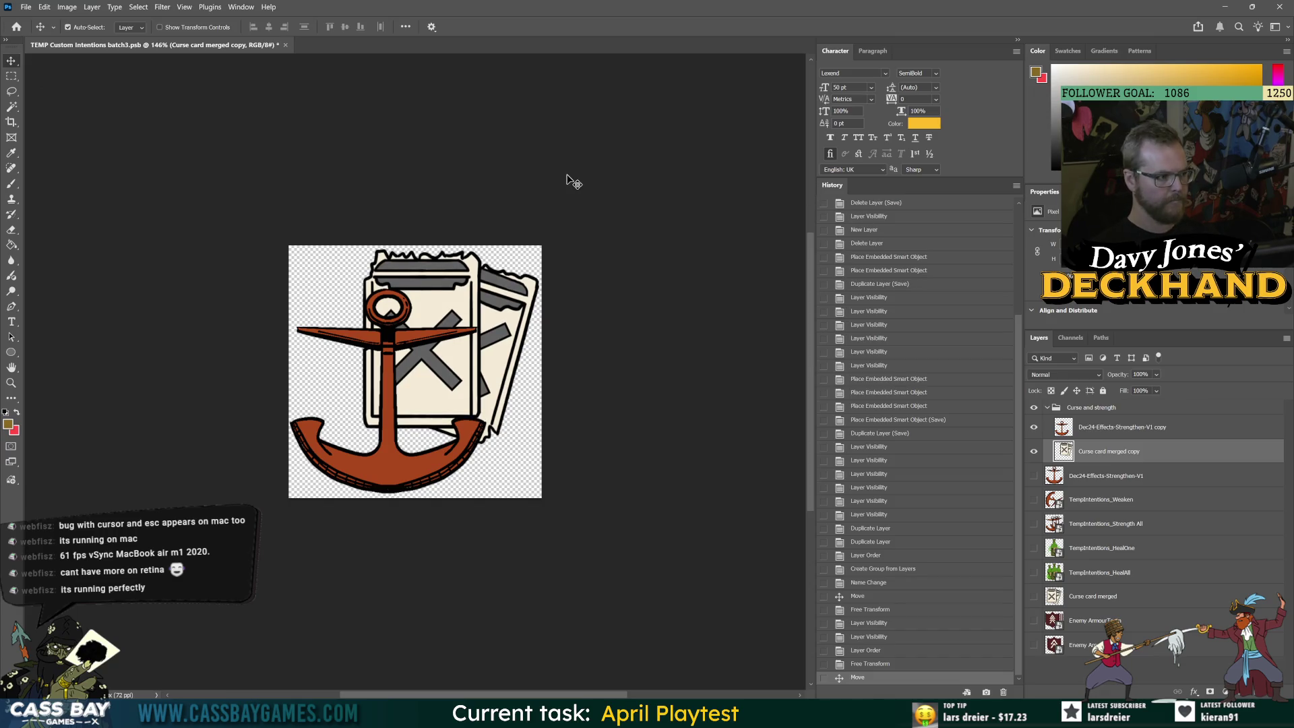
{"action": "left_click", "coordinate": [573, 181]}
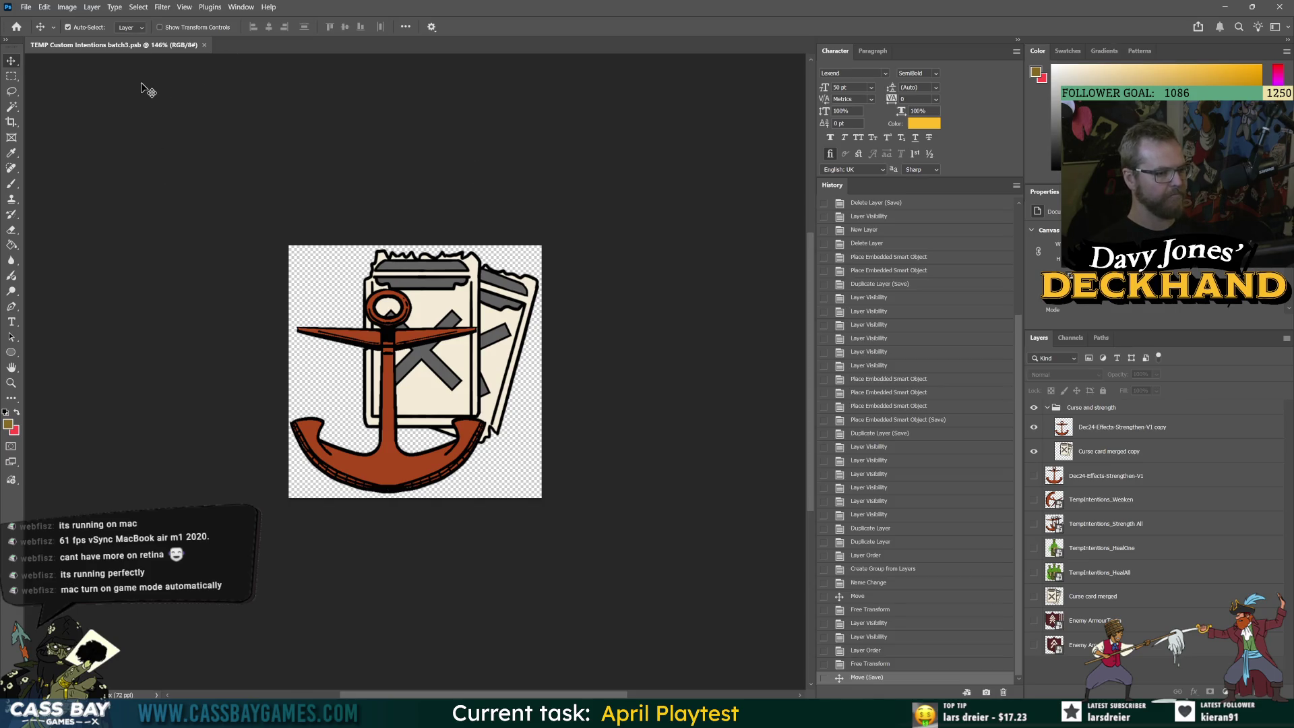
{"action": "left_click", "coordinate": [26, 6]}
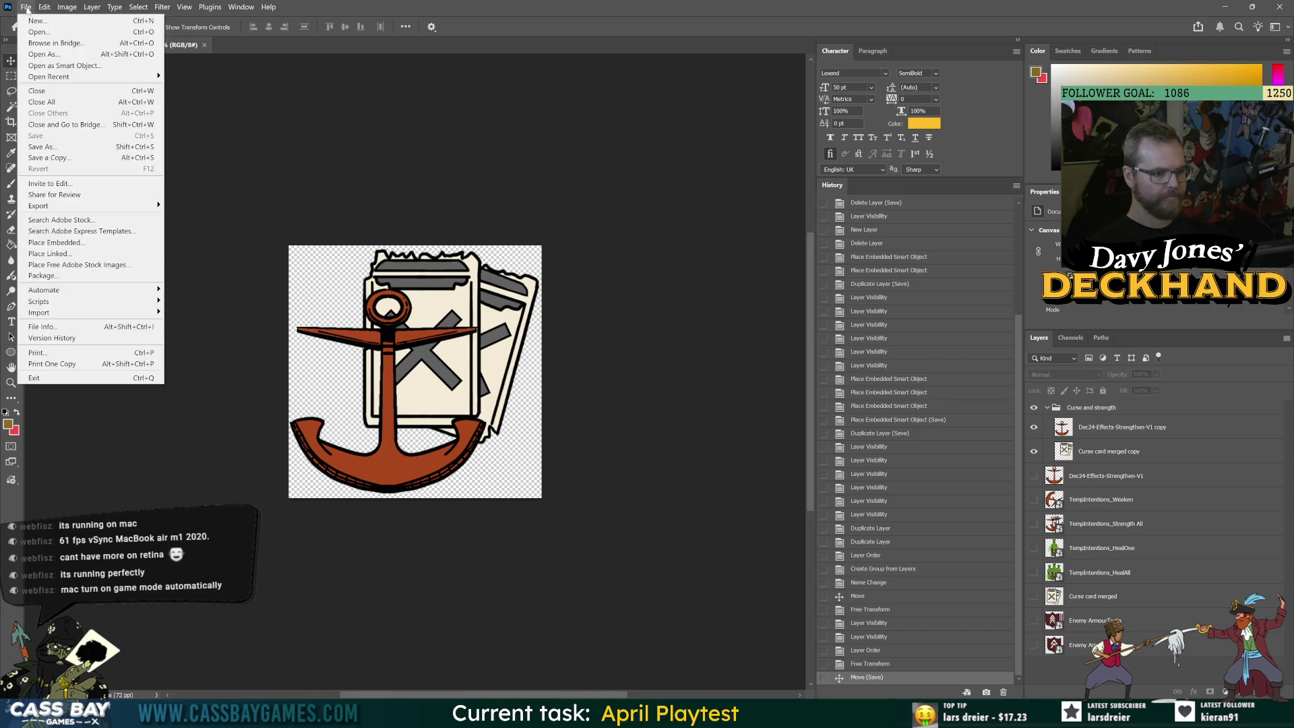
Start File > Export, browse to Assets > 3. Art > UI Art > Temp Custom Intentions, then cancel
{"action": "mouse_move", "coordinate": [101, 205]}
{"action": "left_click", "coordinate": [185, 209]}
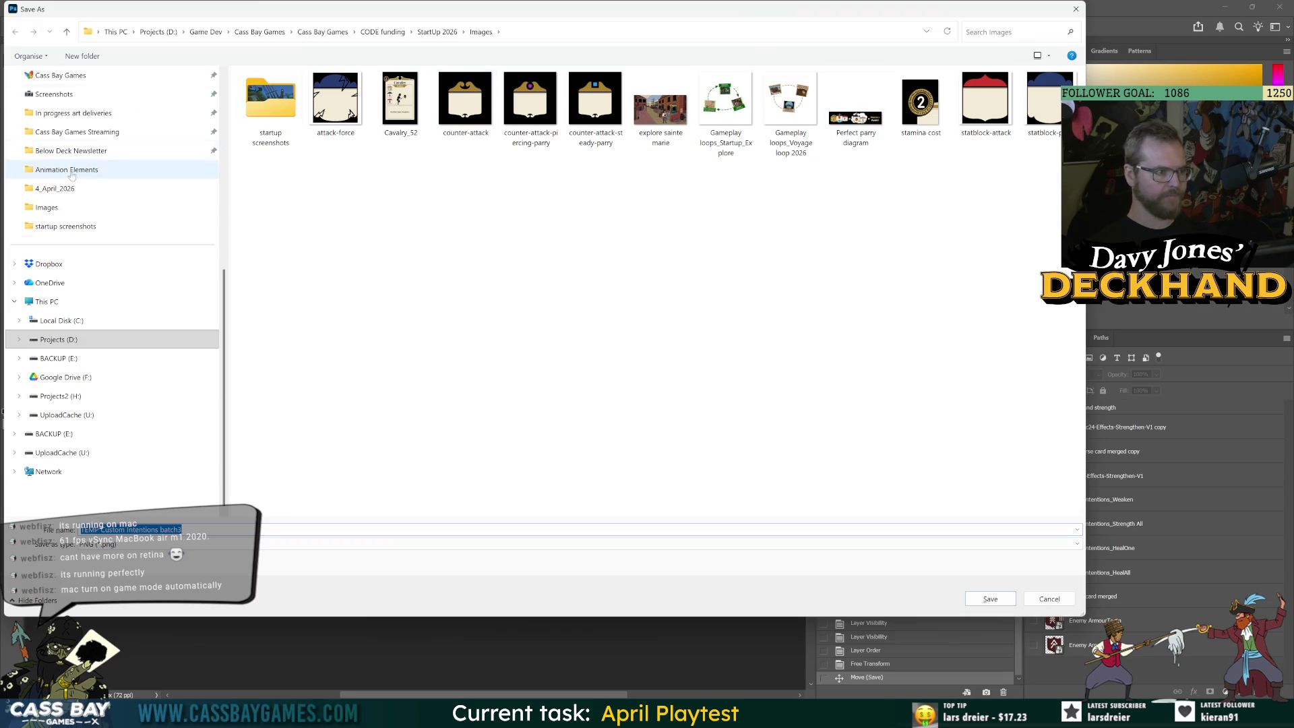
{"action": "scroll", "coordinate": [63, 160], "scroll_direction": "up", "scroll_amount": 5}
{"action": "left_click", "coordinate": [45, 211]}
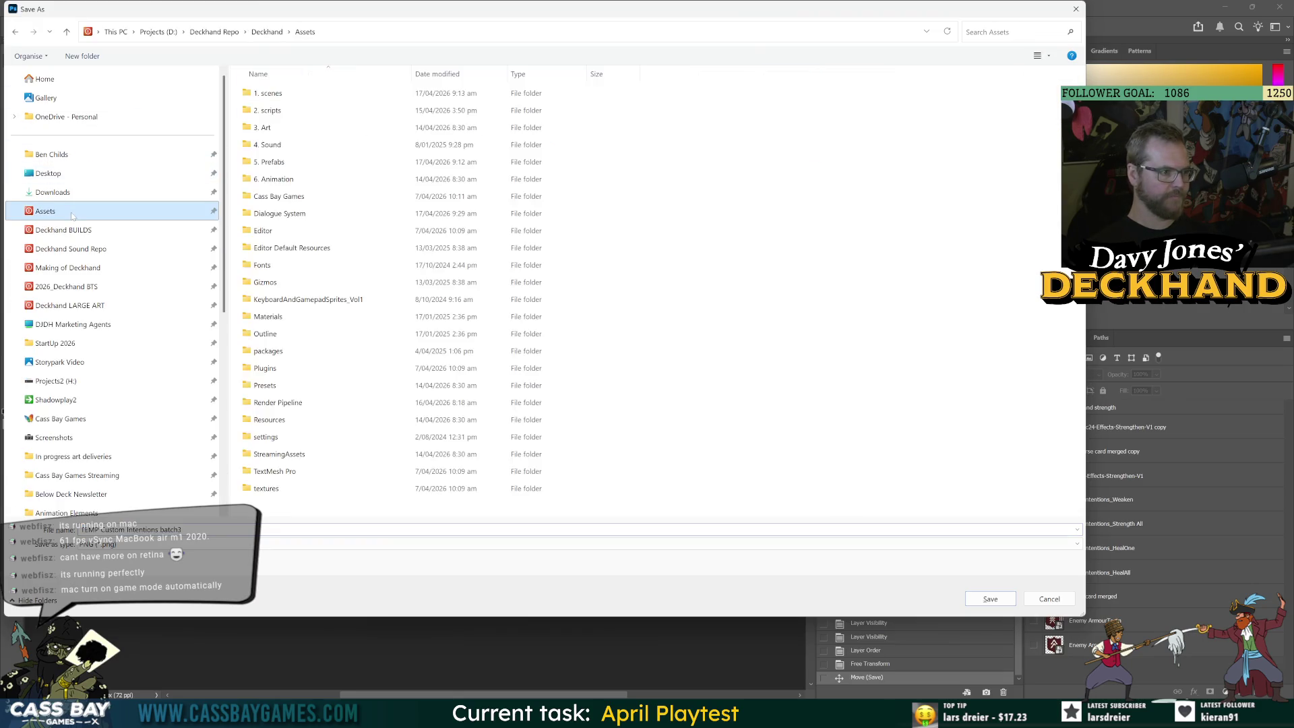
{"action": "double_click", "coordinate": [273, 129]}
{"action": "left_click", "coordinate": [257, 356]}
{"action": "double_click", "coordinate": [257, 354]}
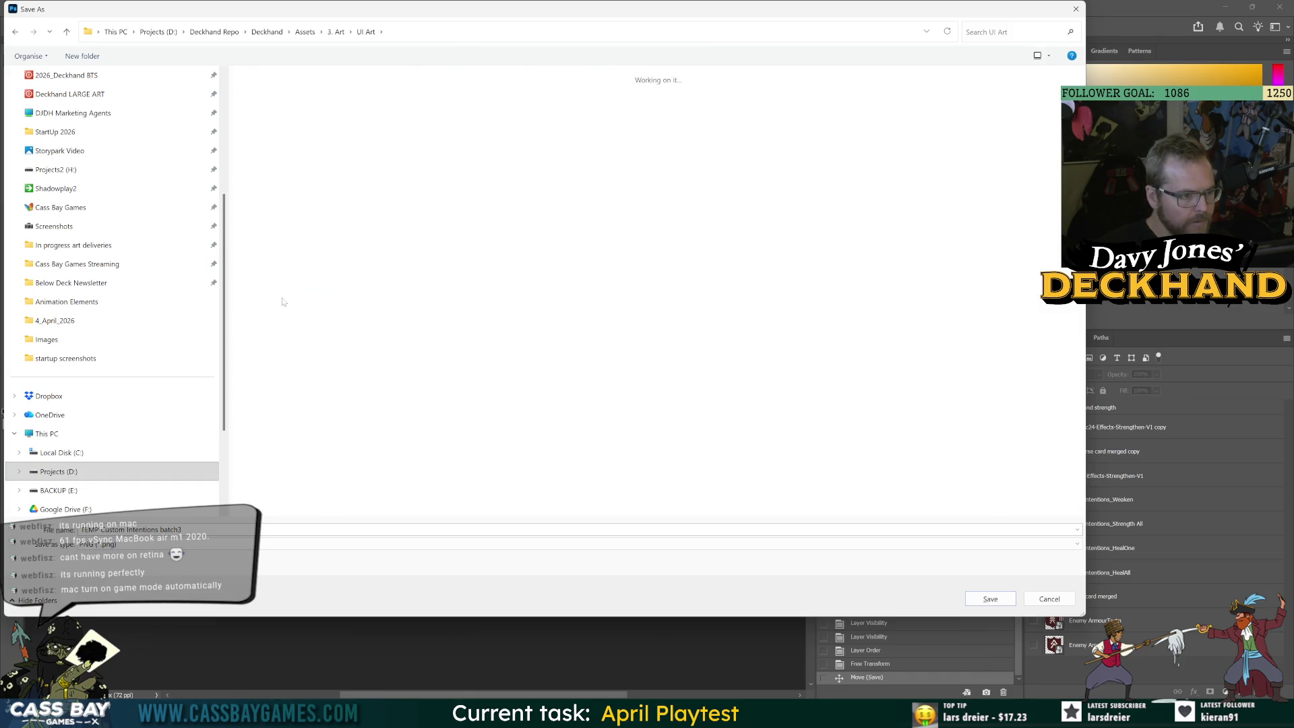
{"action": "double_click", "coordinate": [270, 108]}
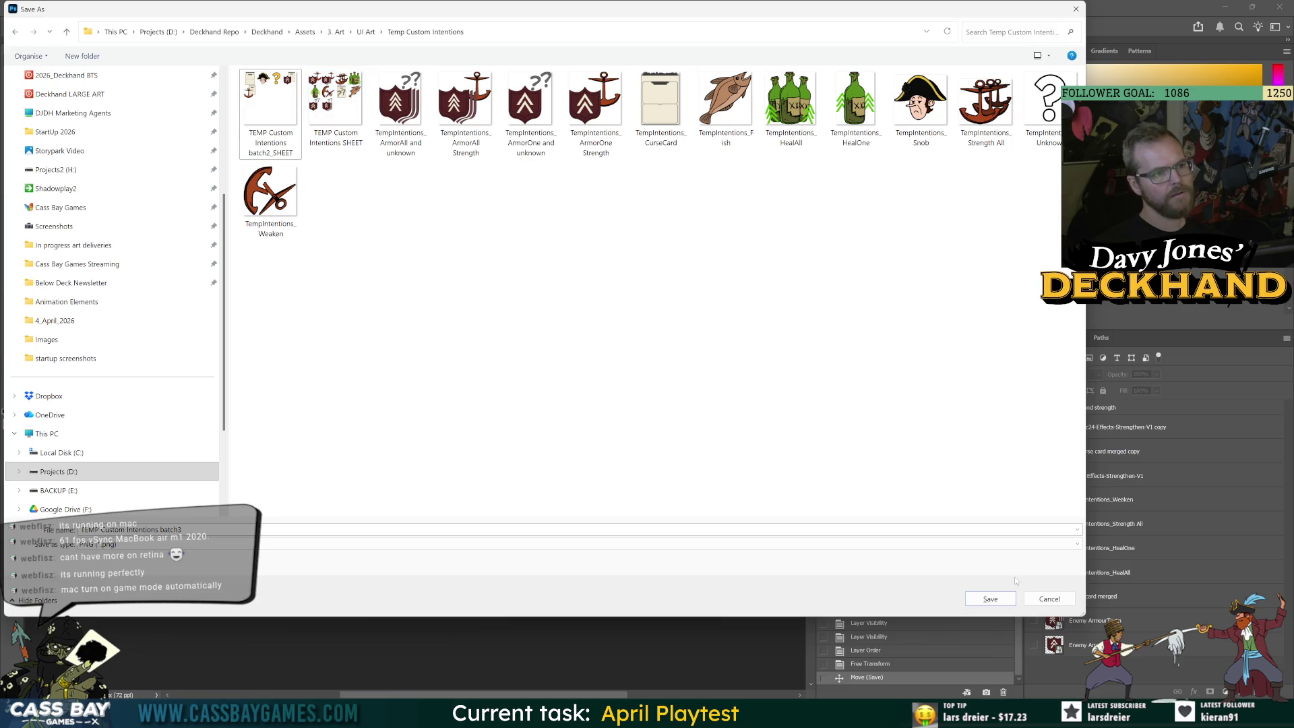
{"action": "left_click", "coordinate": [1048, 598]}
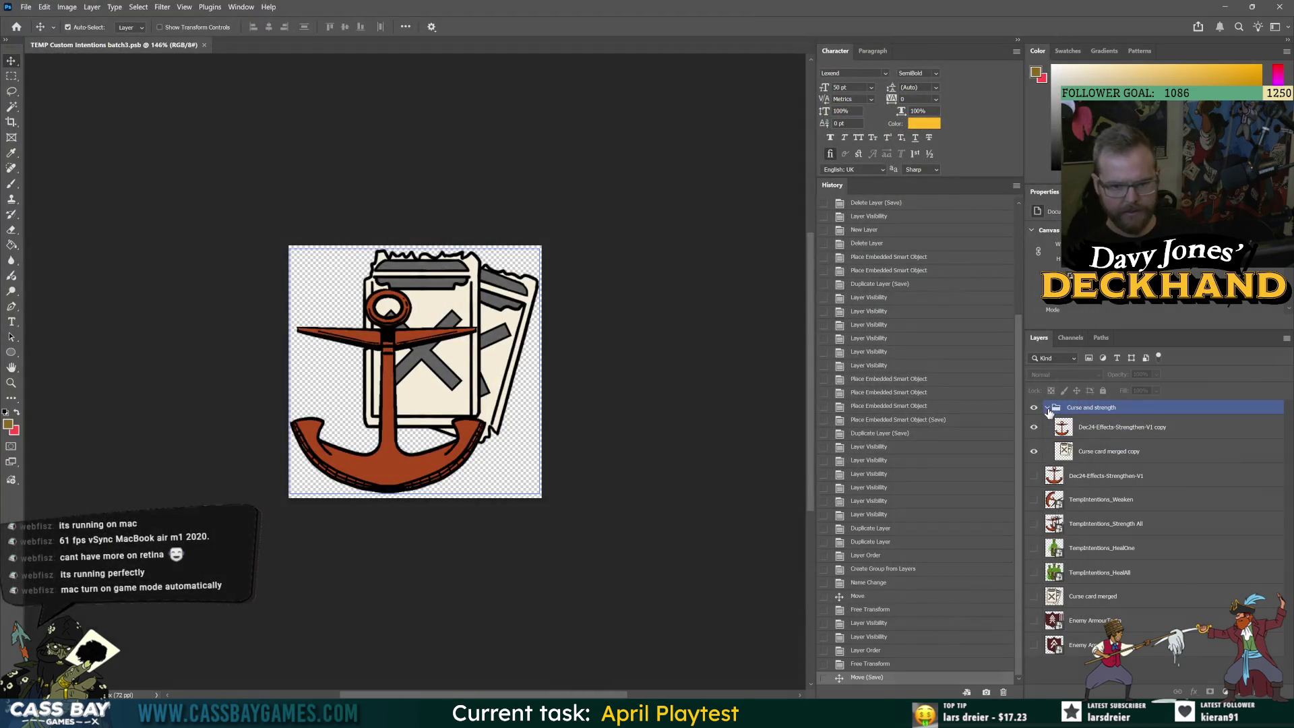
Browse File Explorer to UI Art > Temp Custom Intentions and view the TEMP Custom Intentions SHEET image
{"action": "key", "text": "alt+Tab"}
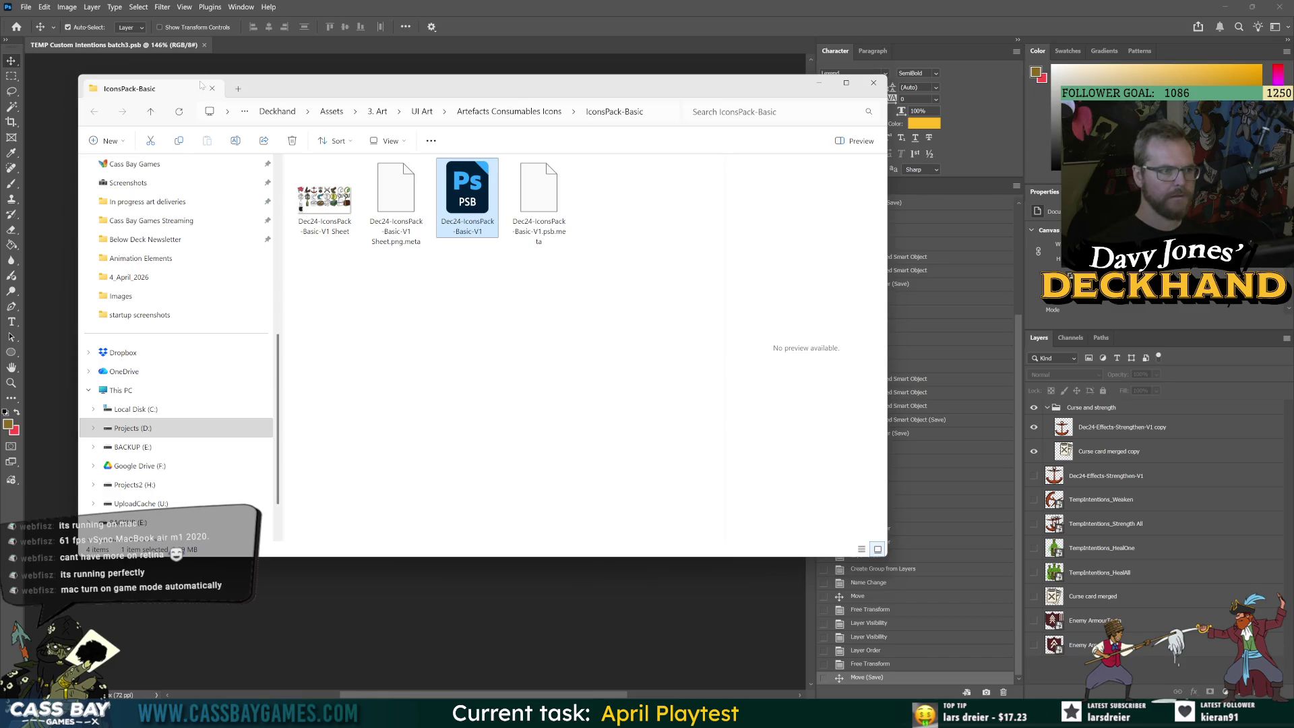
{"action": "left_click", "coordinate": [239, 89]}
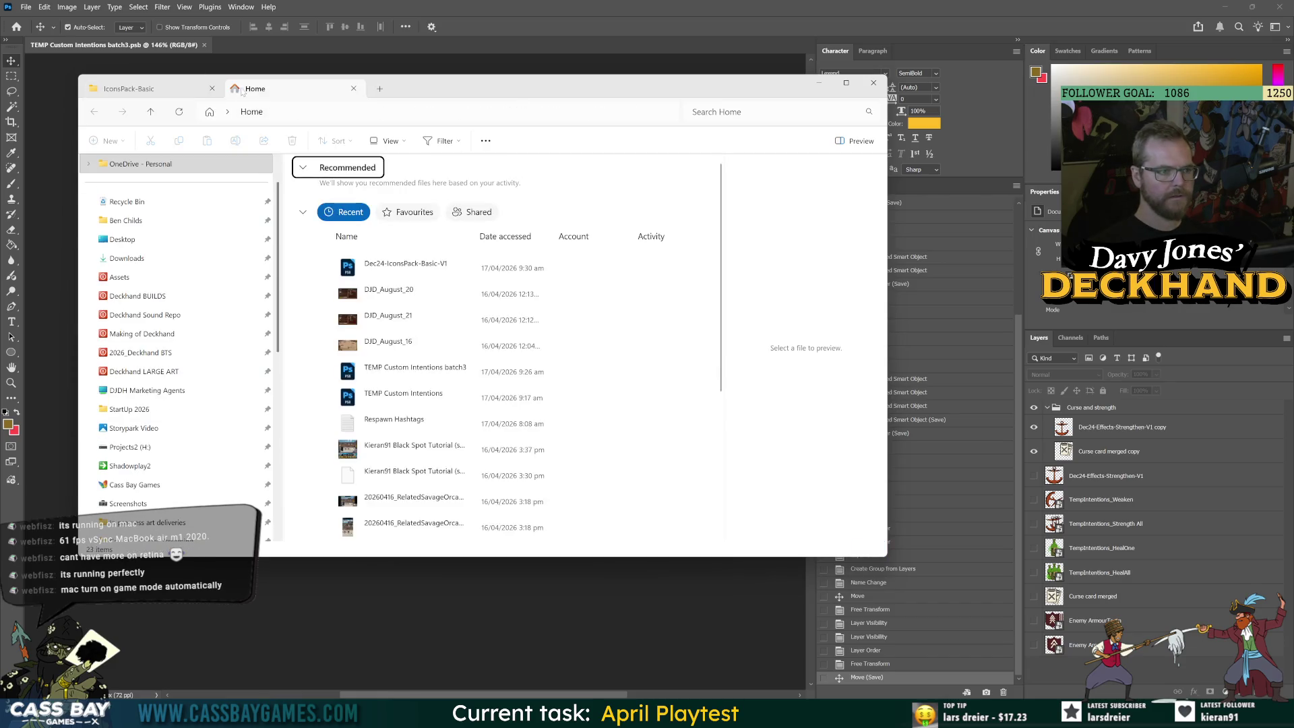
{"action": "left_click", "coordinate": [119, 277]}
{"action": "double_click", "coordinate": [330, 216]}
{"action": "double_click", "coordinate": [318, 440]}
{"action": "left_click", "coordinate": [355, 181]}
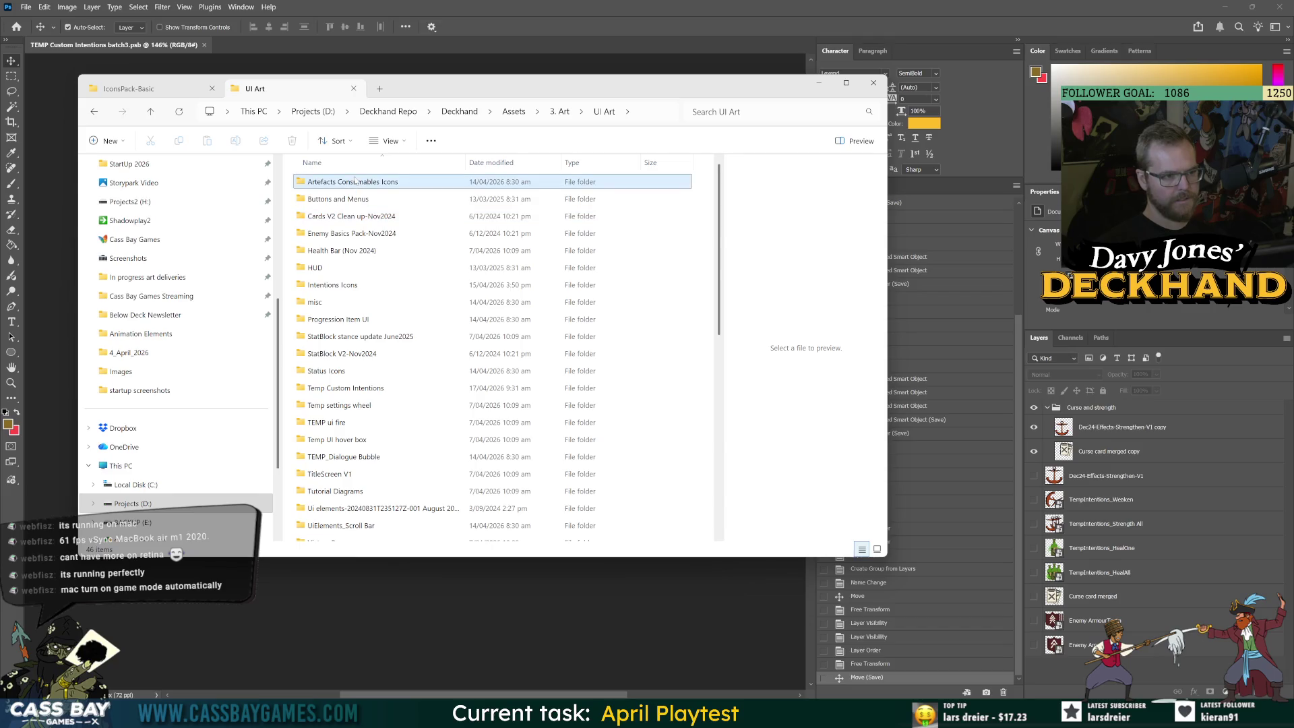
{"action": "double_click", "coordinate": [345, 389]}
{"action": "left_click", "coordinate": [612, 183]}
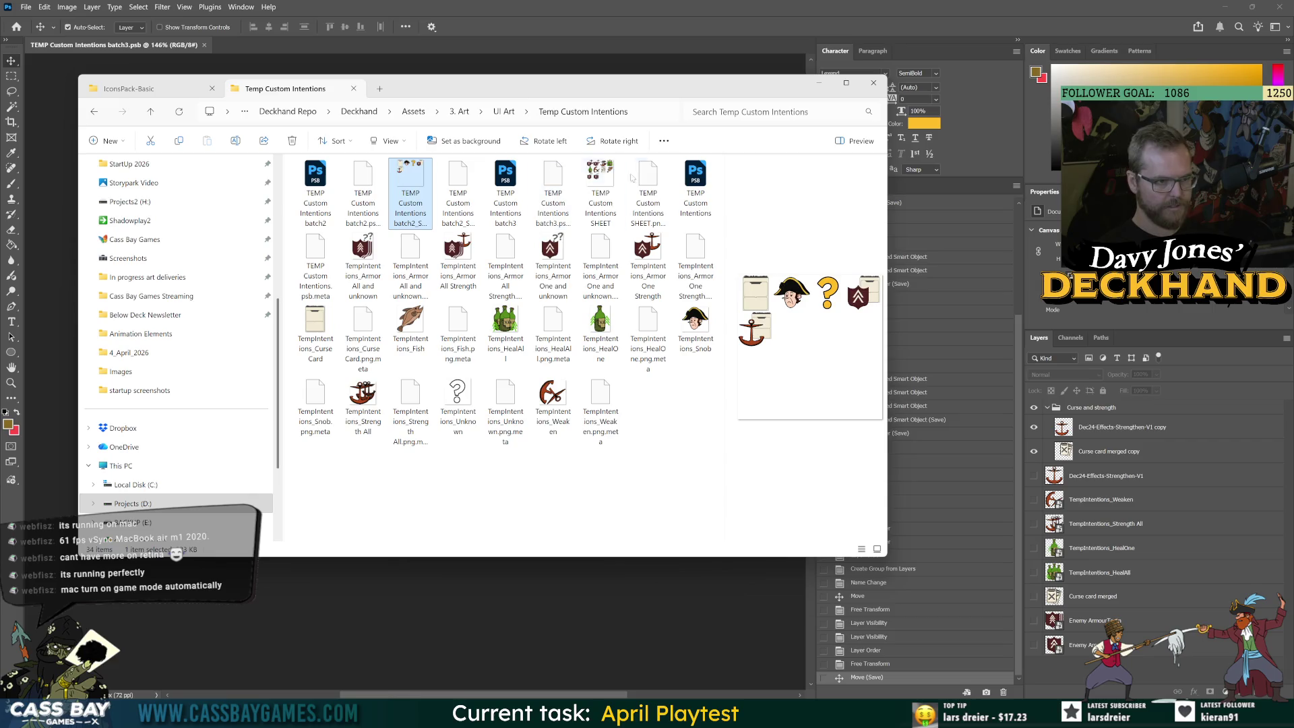
{"action": "double_click", "coordinate": [608, 183]}
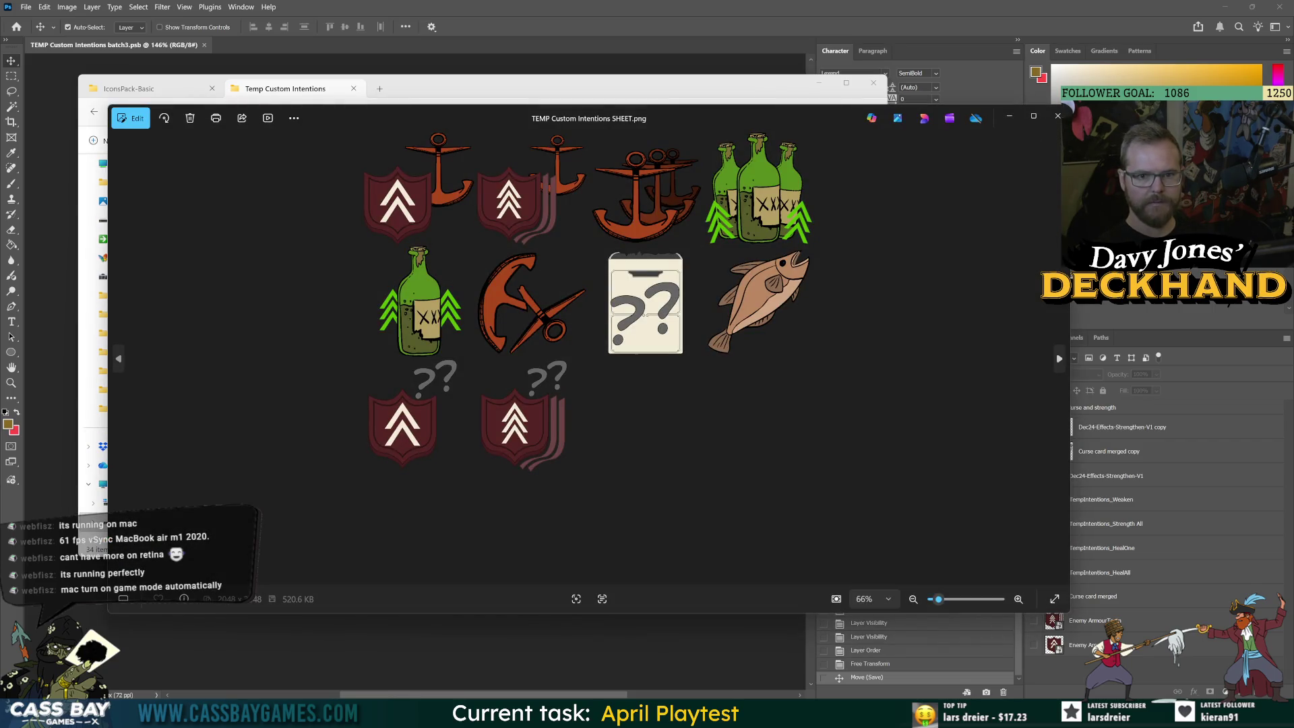
{"action": "key", "text": "alt+F4"}
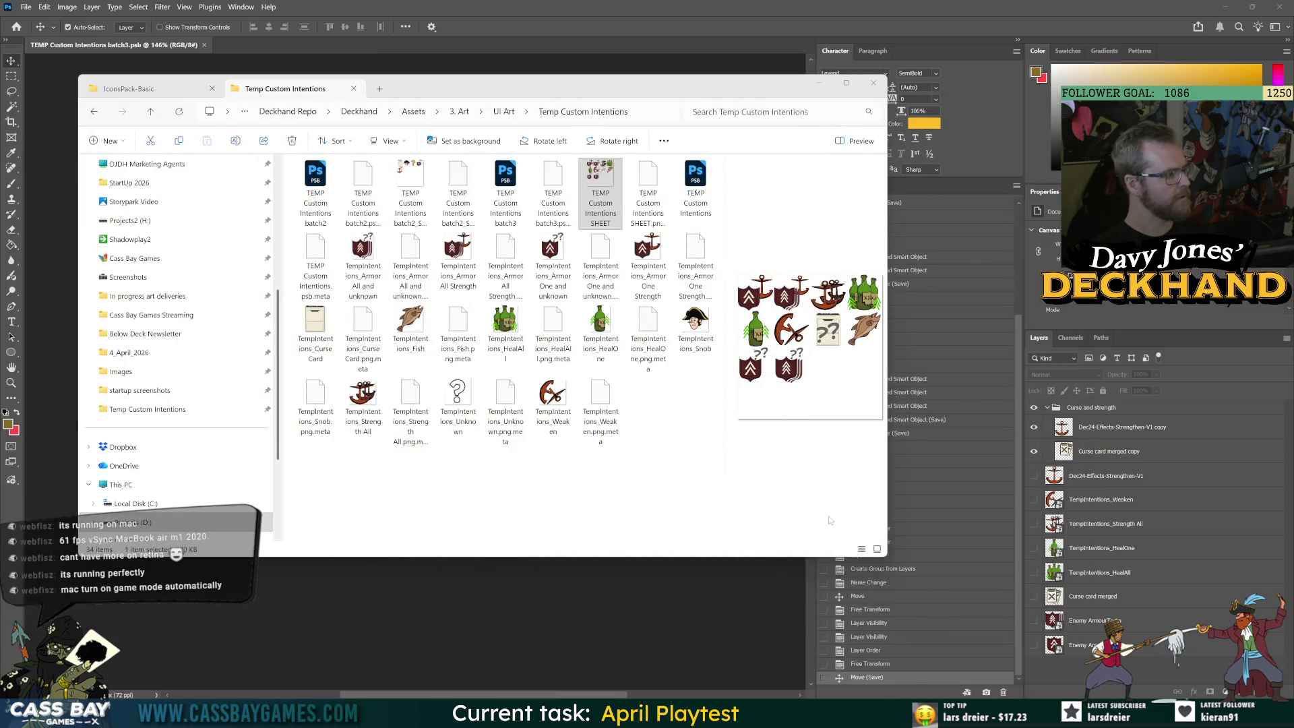
Back in Photoshop, duplicate the Curse and strength group
{"action": "left_click", "coordinate": [558, 585]}
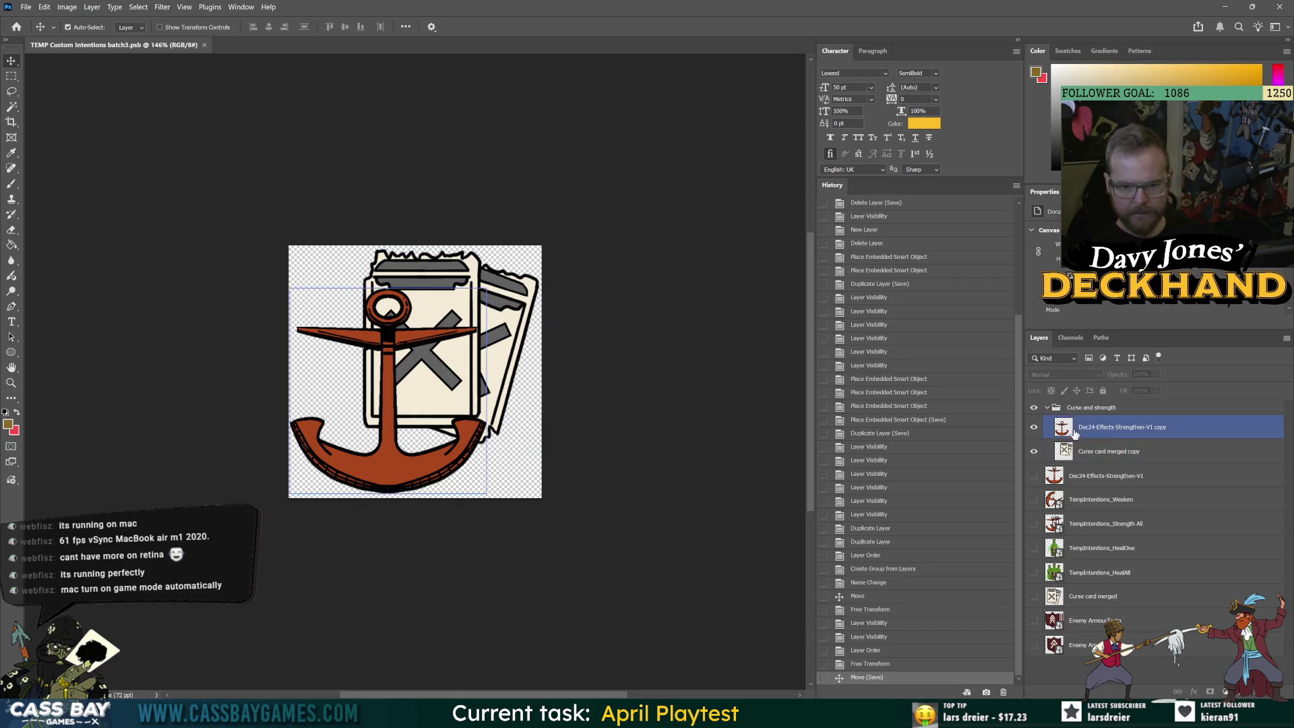
{"action": "left_click", "coordinate": [1091, 407]}
{"action": "key", "text": "ctrl+j"}
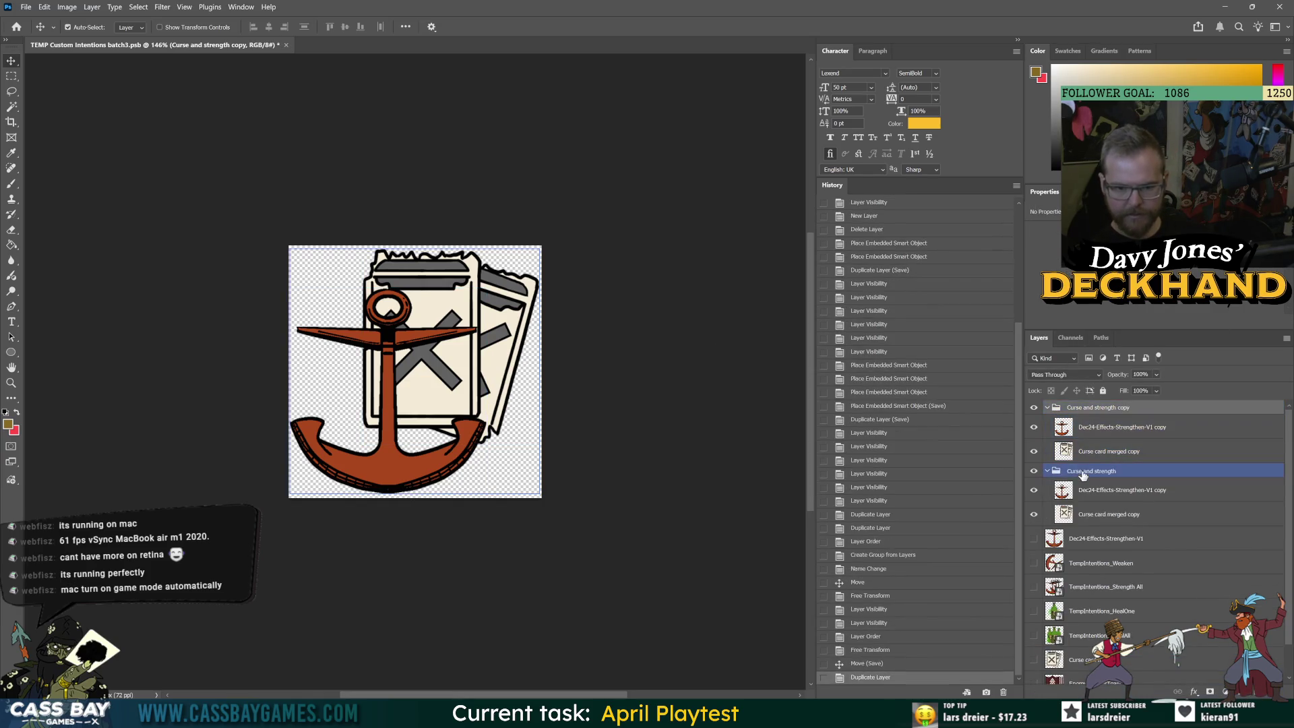
Rename the copied group to Curse and Armor and hide its anchor layer
{"action": "double_click", "coordinate": [1084, 407]}
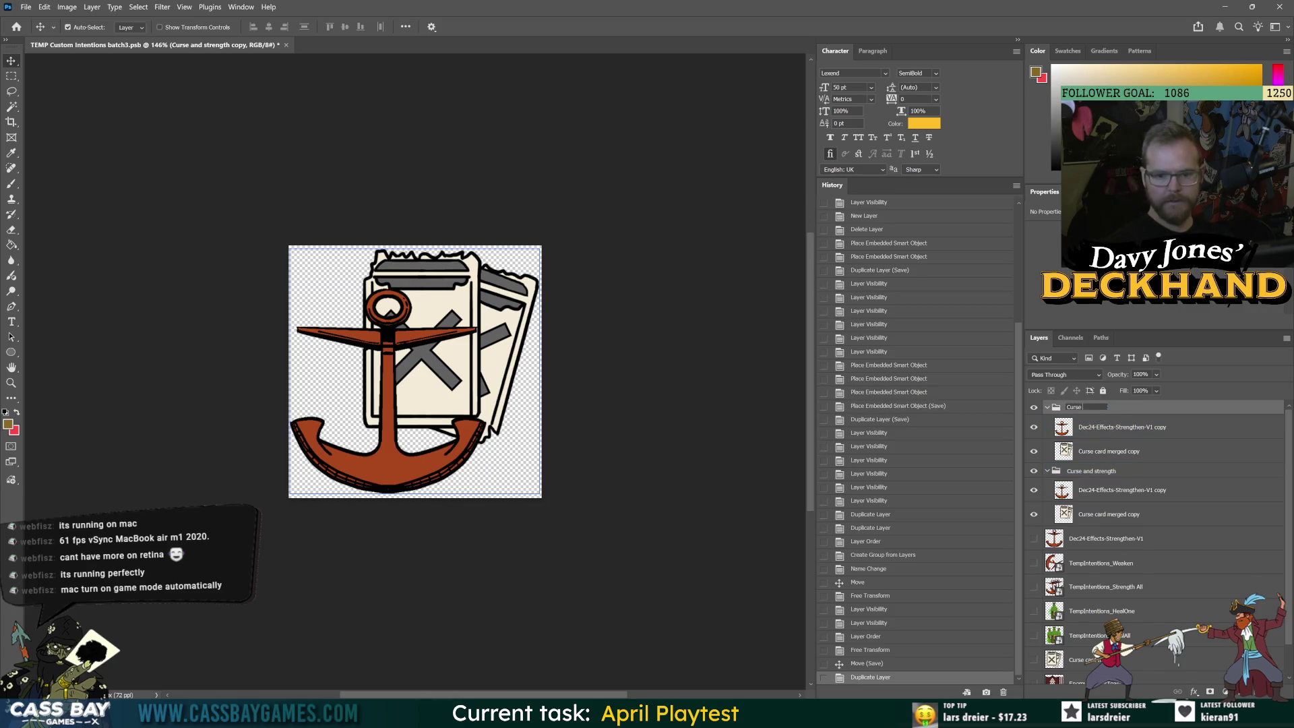
{"action": "type", "text": " and Armor"}
{"action": "key", "text": "Return"}
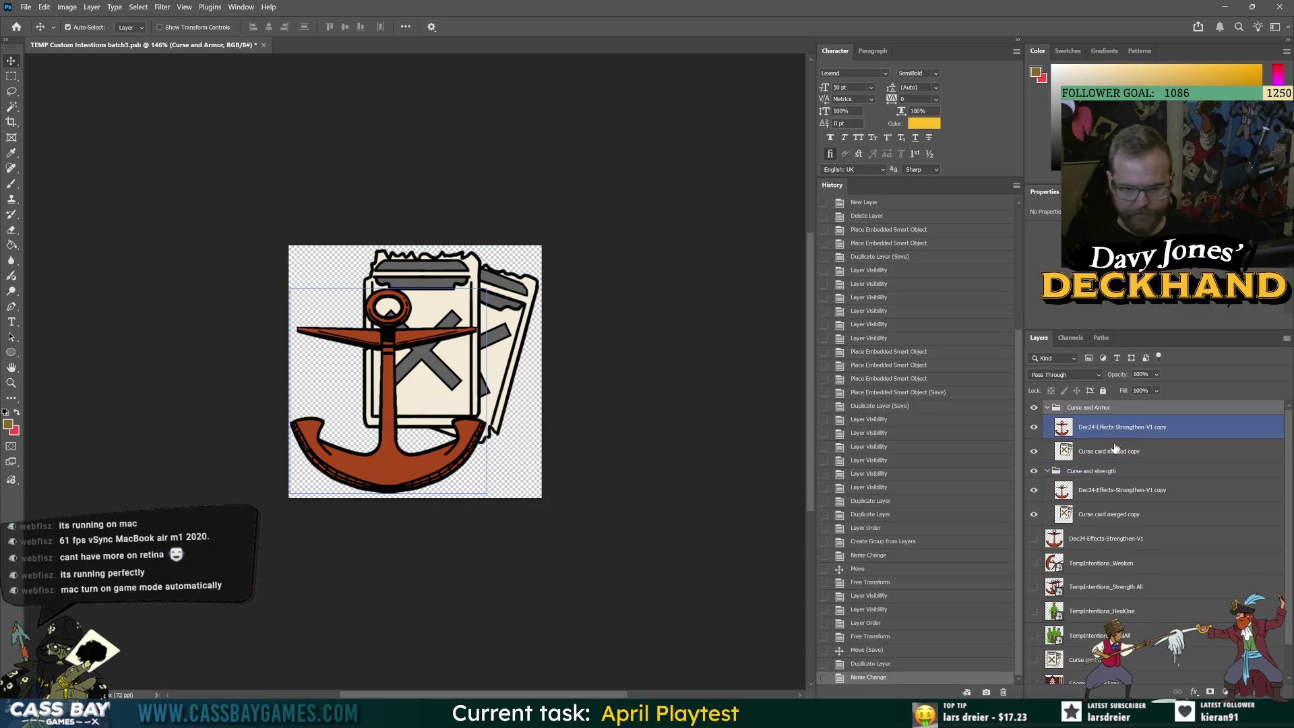
{"action": "left_click", "coordinate": [1123, 448]}
{"action": "left_click", "coordinate": [1063, 432]}
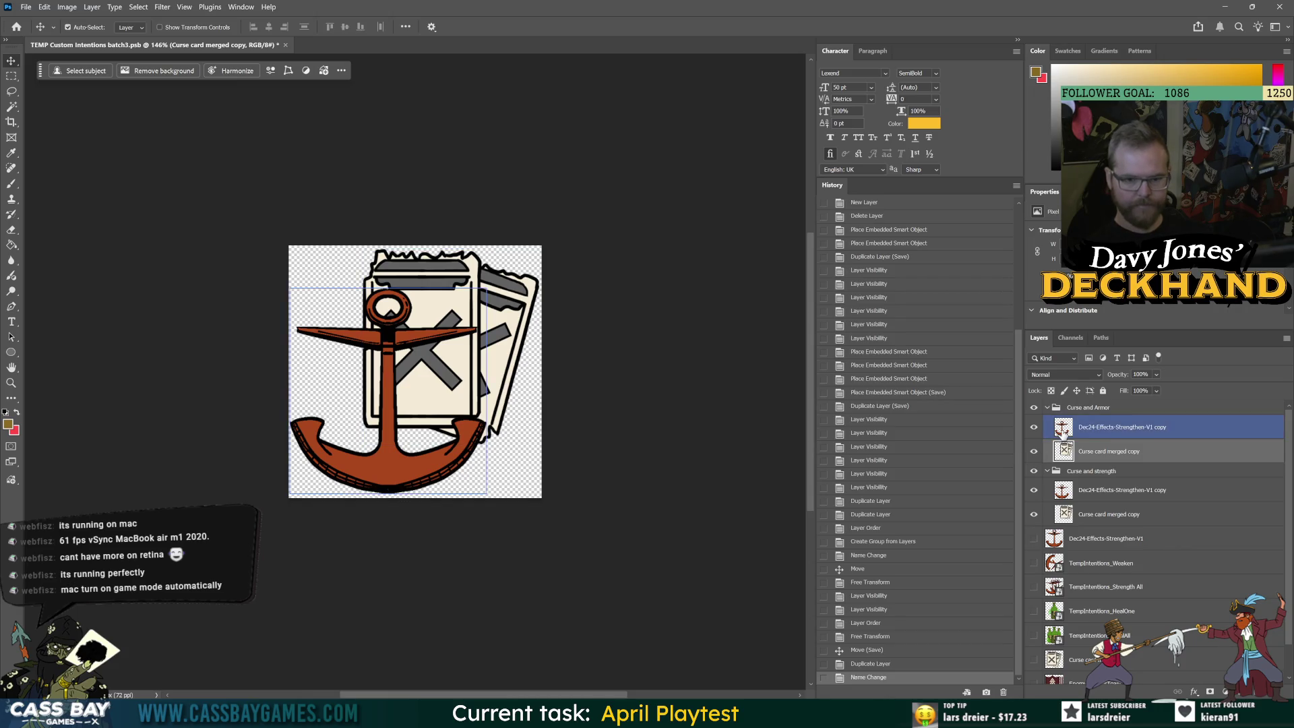
{"action": "left_click", "coordinate": [1034, 428]}
Move Enemy ArmourUp into Curse and Armor, show it, and hide the Curse and strength group
{"action": "scroll", "coordinate": [1084, 663], "scroll_direction": "down", "scroll_amount": 2}
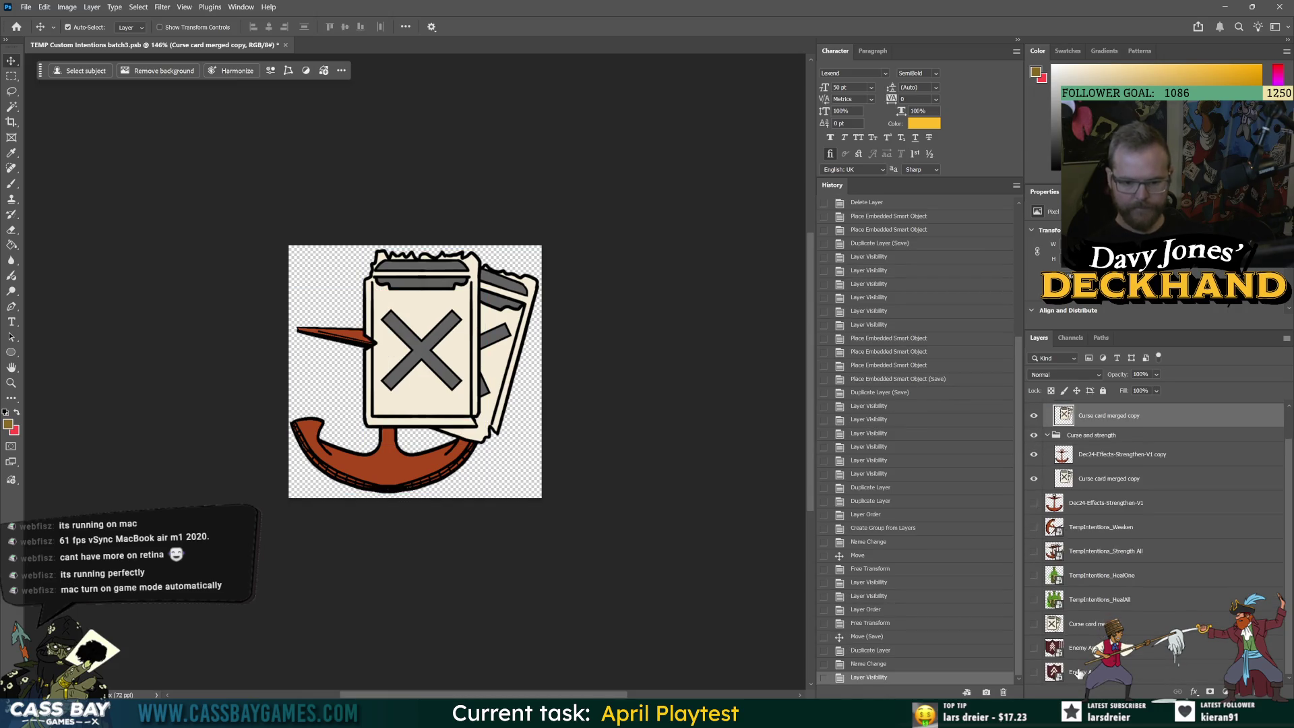
{"action": "left_click", "coordinate": [1078, 672]}
{"action": "mouse_move", "coordinate": [1078, 676]}
{"action": "left_mouse_down"}
{"action": "mouse_move", "coordinate": [1075, 421]}
{"action": "mouse_move", "coordinate": [1075, 437]}
{"action": "left_mouse_up"}
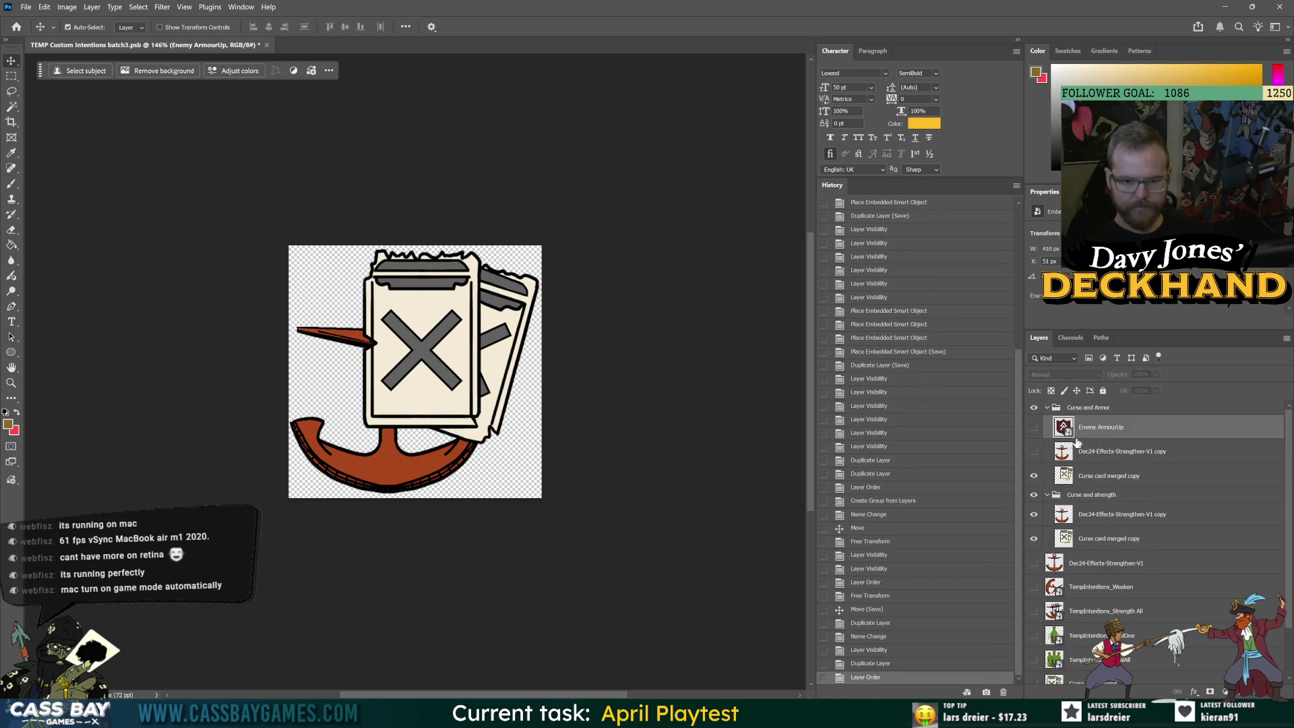
{"action": "left_click", "coordinate": [1033, 426]}
{"action": "left_click", "coordinate": [1076, 476]}
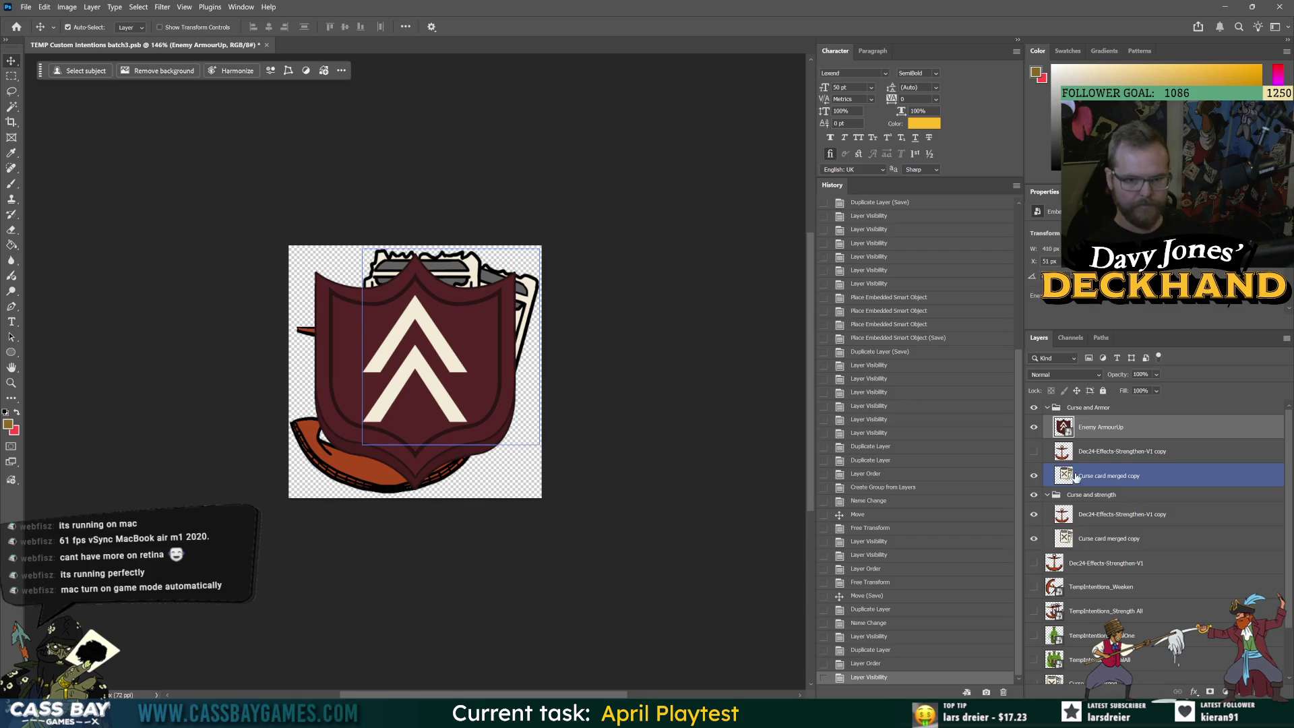
{"action": "left_click", "coordinate": [1033, 494]}
Scale the Enemy ArmourUp shield to about 78.8% and shift it left
{"action": "left_click", "coordinate": [1063, 427]}
{"action": "key", "text": "ctrl+t"}
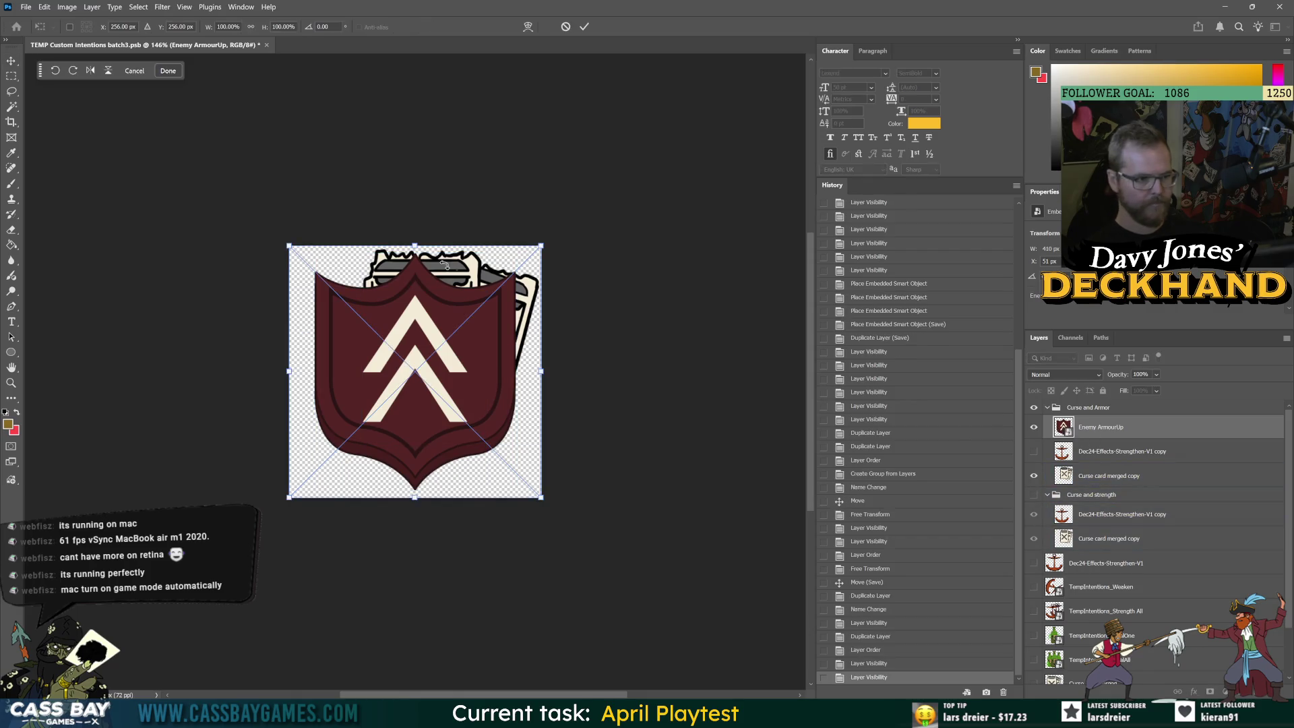
{"action": "left_click_drag", "start_coordinate": [412, 247], "coordinate": [438, 283]}
{"action": "left_click_drag", "start_coordinate": [454, 368], "coordinate": [405, 362]}
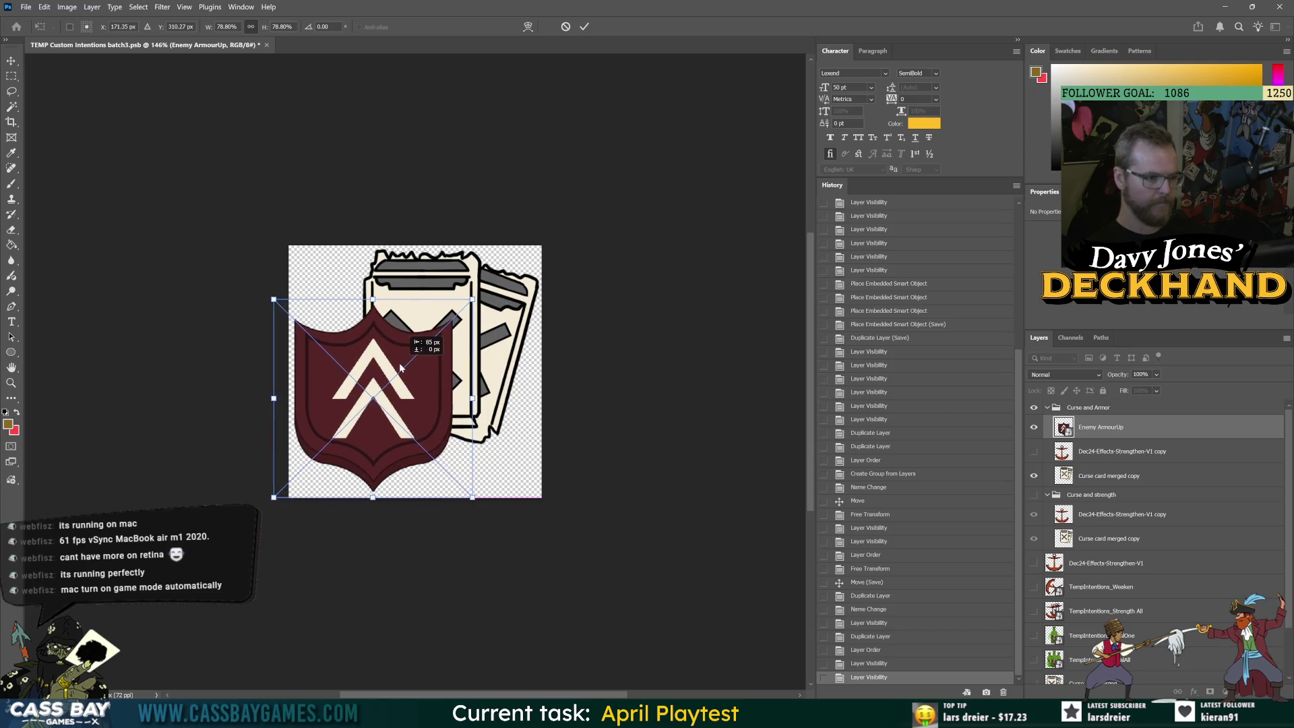
{"action": "key", "text": "Return"}
Delete the leftover anchor copy and move Curse and Armor to the top of the layers
{"action": "left_click", "coordinate": [1121, 474]}
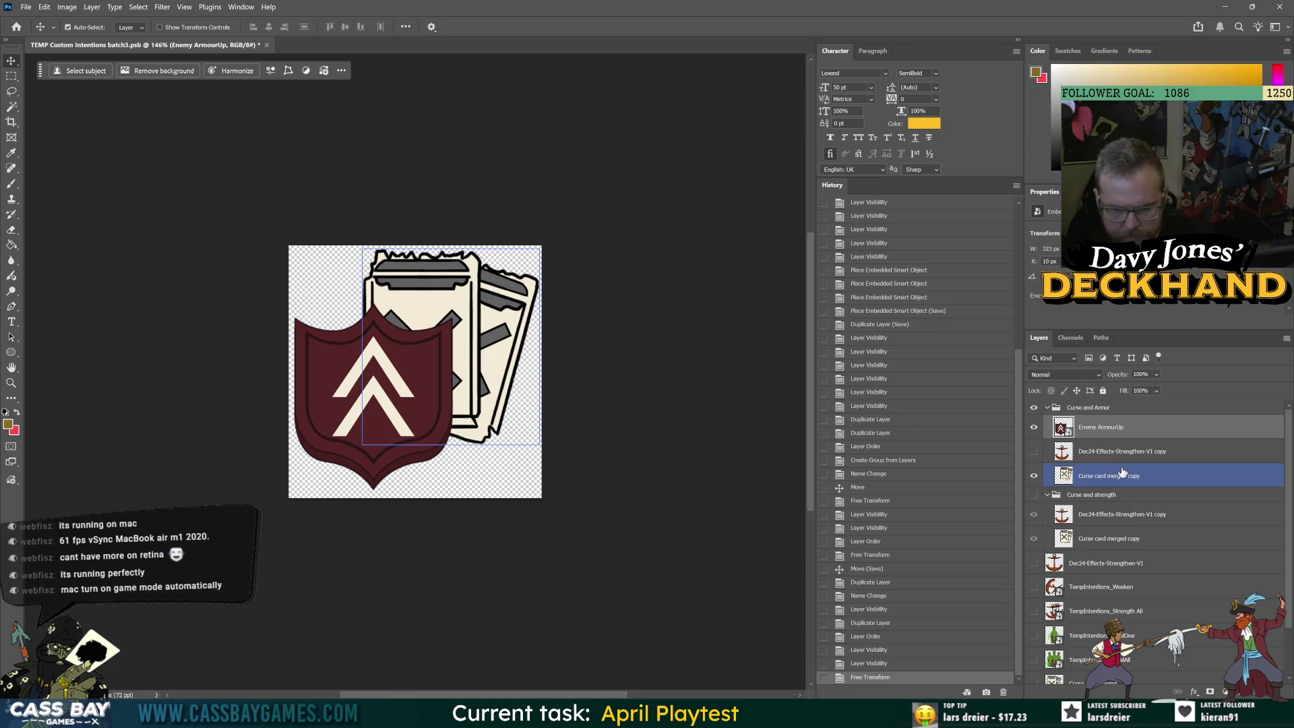
{"action": "left_click", "coordinate": [1062, 452]}
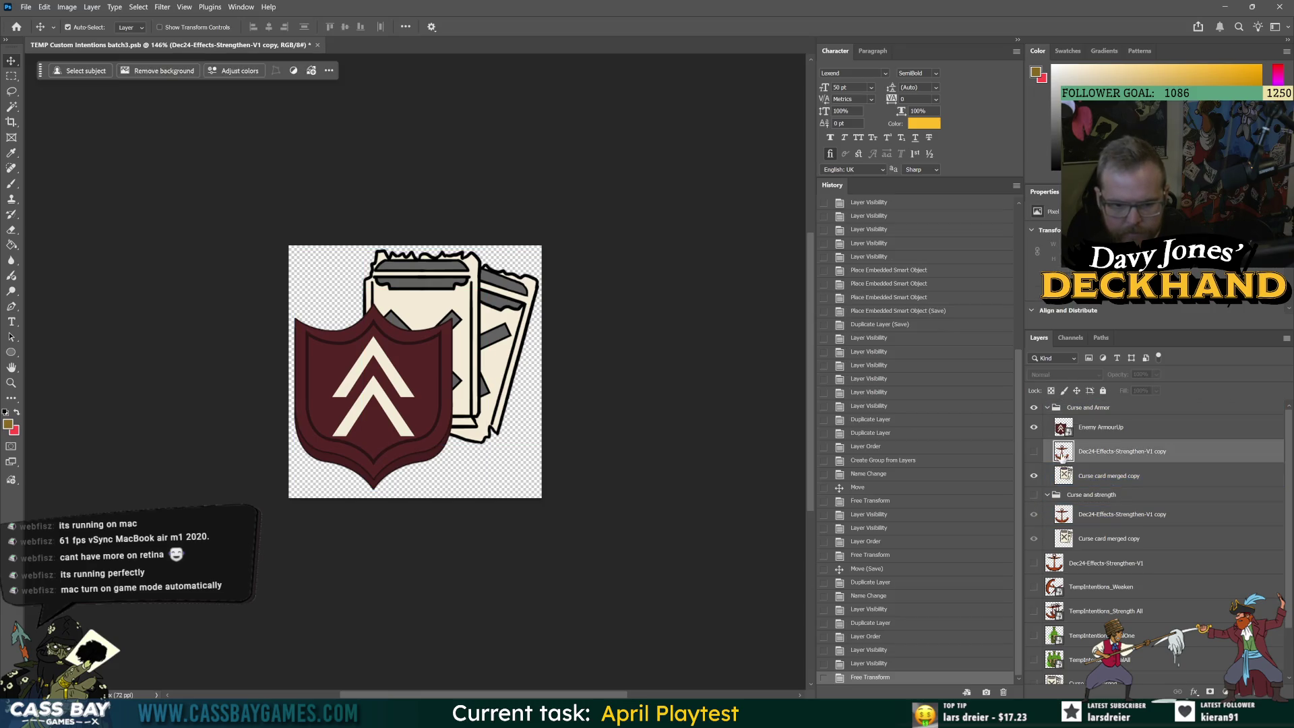
{"action": "key", "text": "Delete"}
{"action": "mouse_move", "coordinate": [1062, 455]}
{"action": "left_mouse_down"}
{"action": "mouse_move", "coordinate": [1089, 411]}
{"action": "mouse_move", "coordinate": [1093, 670]}
{"action": "left_mouse_up"}
{"action": "left_click_drag", "start_coordinate": [1088, 615], "coordinate": [1086, 404]}
{"action": "left_click", "coordinate": [1051, 512]}
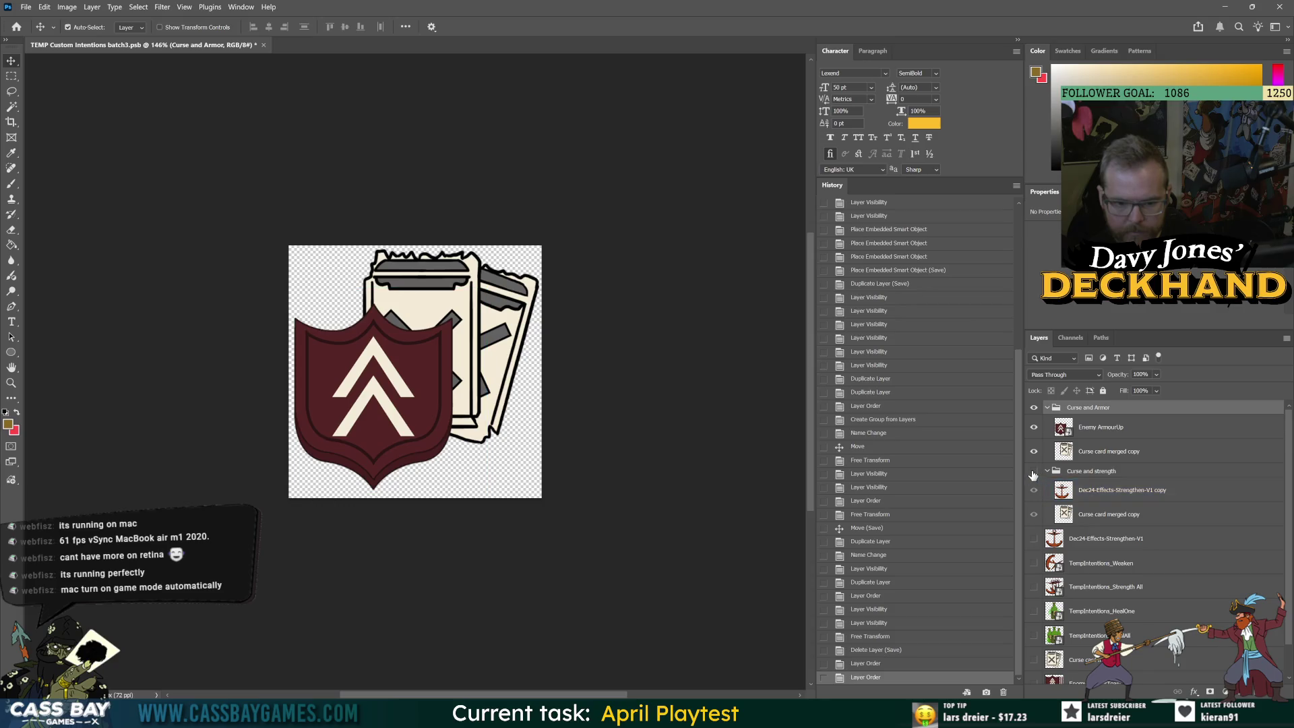
Undo the stray reorder, collapse Curse and strength, and keep Curse and Armor on top
{"action": "key", "text": "ctrl+z"}
{"action": "key", "text": "ctrl+shift+z"}
{"action": "left_click", "coordinate": [1076, 503], "text": "ctrl"}
{"action": "left_click", "coordinate": [1046, 471]}
{"action": "left_click", "coordinate": [1122, 428]}
{"action": "left_click", "coordinate": [1076, 414]}
{"action": "key", "text": "ctrl+z"}
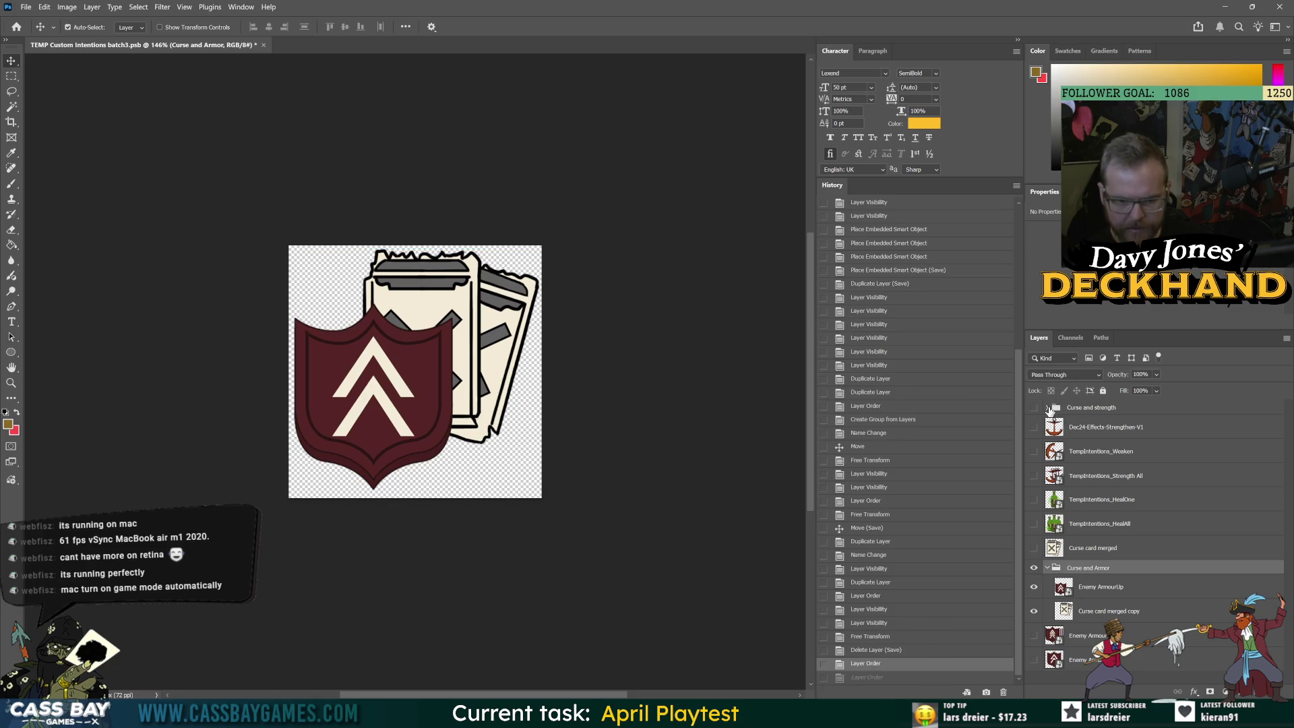
{"action": "left_click", "coordinate": [1047, 408]}
{"action": "left_click", "coordinate": [1047, 408]}
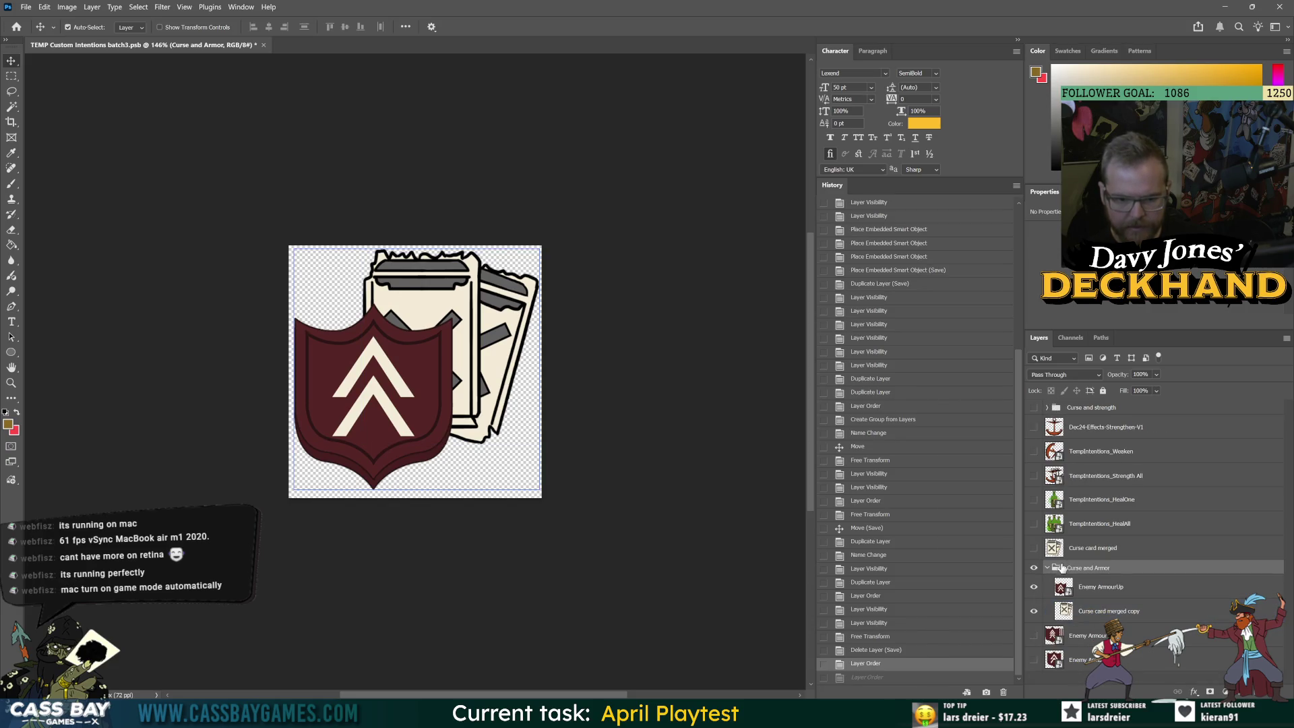
{"action": "key", "text": "ctrl+z"}
Duplicate Curse and Armor, hide the original, and name the copy Curse and Armor All
{"action": "left_click", "coordinate": [1100, 427]}
{"action": "left_click", "coordinate": [1108, 451]}
{"action": "left_click_drag", "start_coordinate": [1078, 635], "coordinate": [1078, 408]}
{"action": "left_click", "coordinate": [1033, 471]}
{"action": "double_click", "coordinate": [1085, 408]}
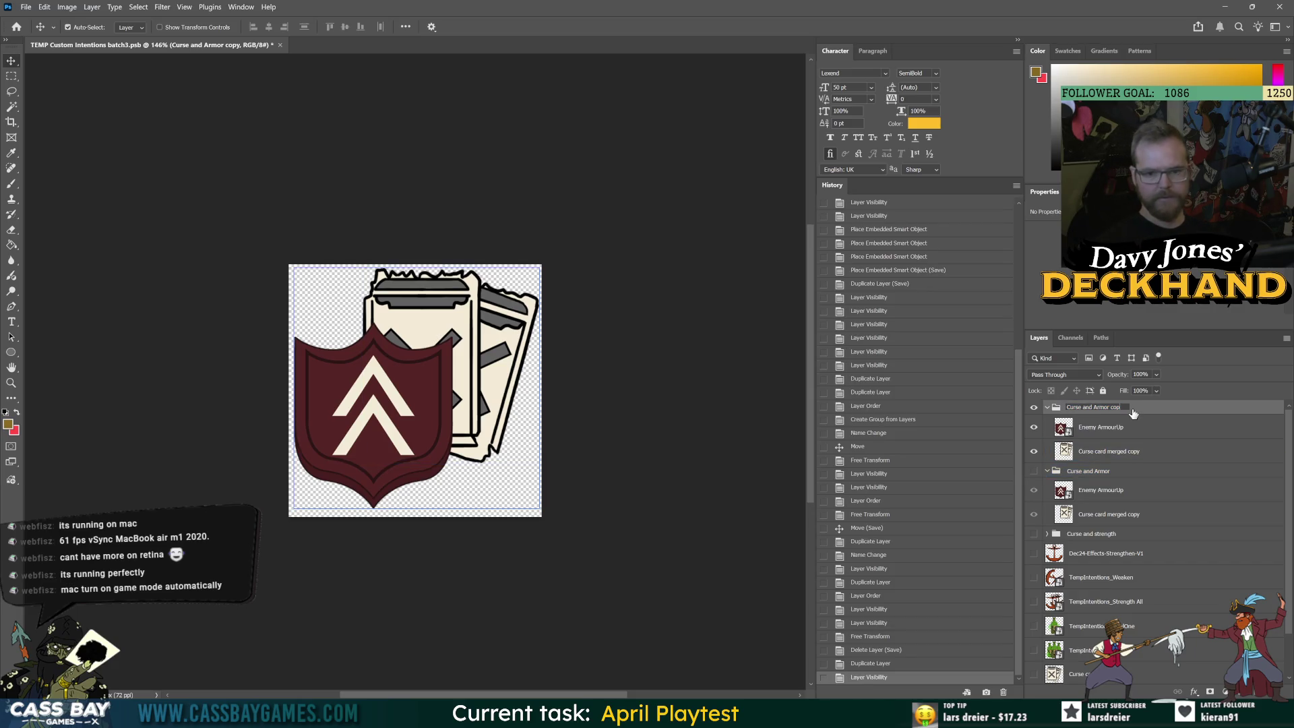
{"action": "type", "text": "All"}
{"action": "key", "text": "Return"}
{"action": "left_click", "coordinate": [1060, 429]}
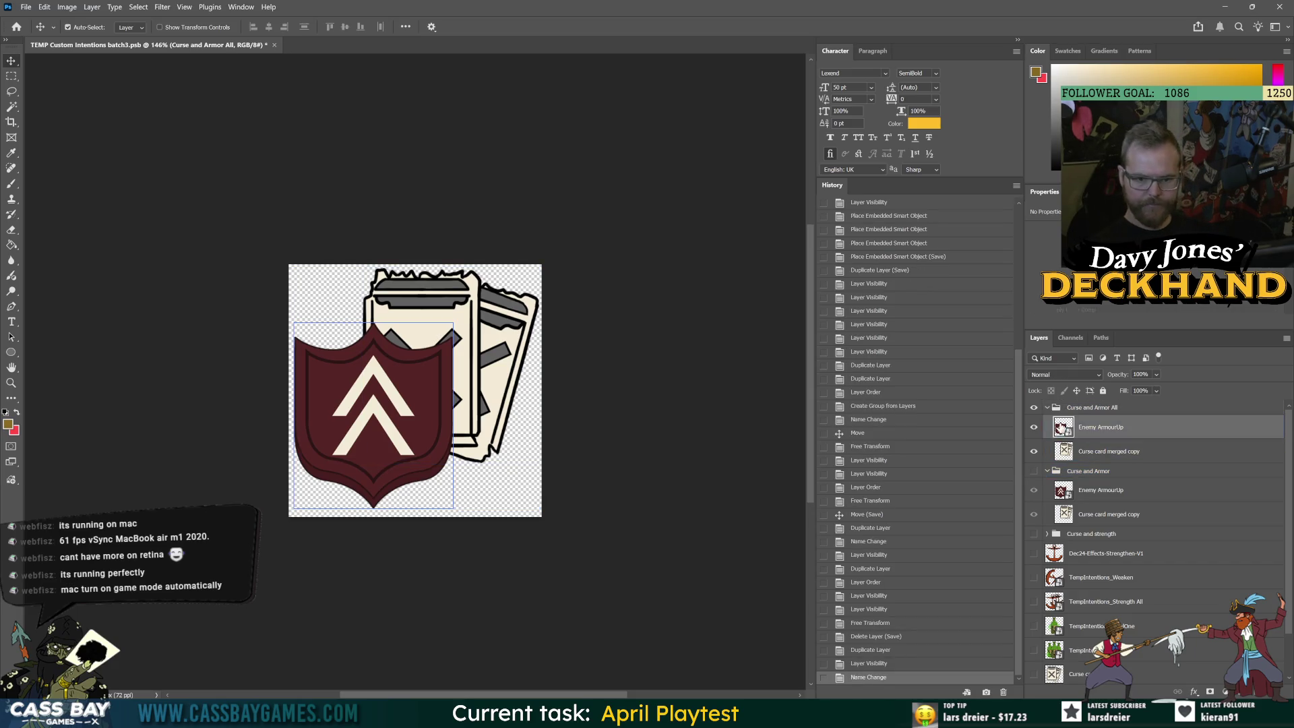
{"action": "key", "text": "alt+Tab"}
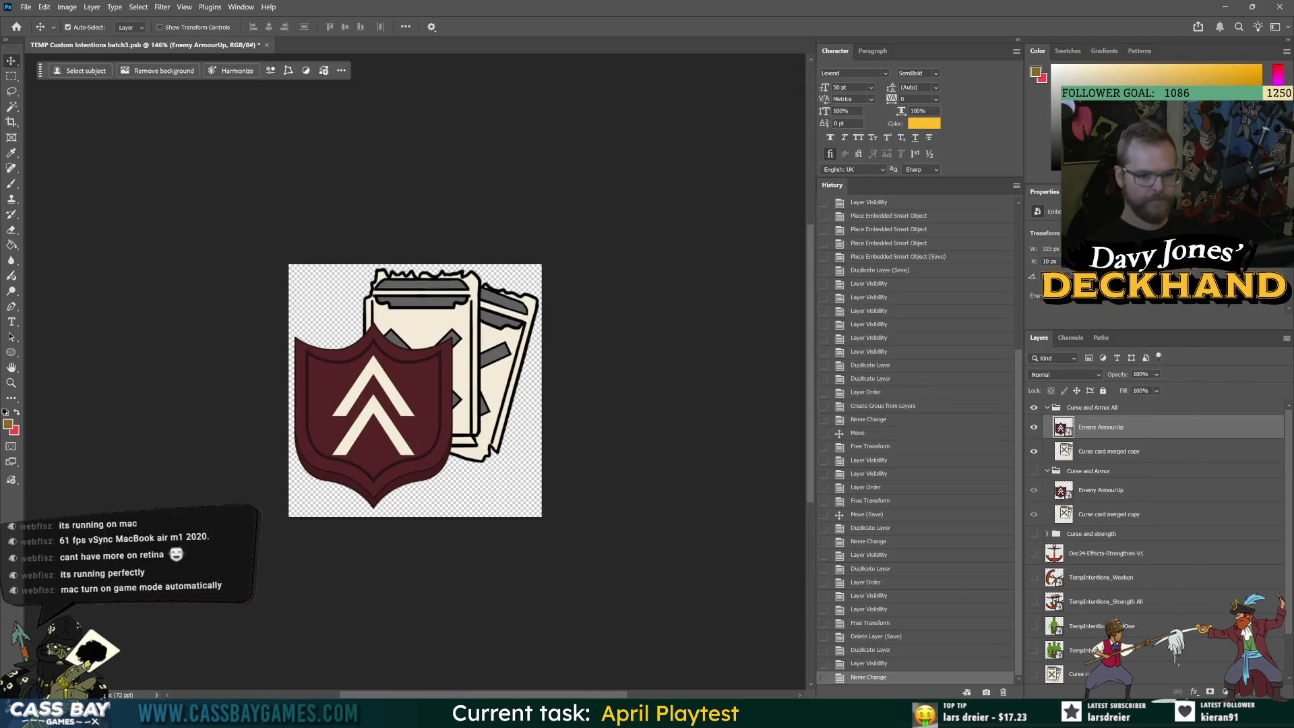
Add Enemy ArmourTeam to Curse and Armor All, show it, and shrink it to about 77% further left
{"action": "scroll", "coordinate": [1078, 659], "scroll_direction": "down", "scroll_amount": 2}
{"action": "left_click_drag", "start_coordinate": [1078, 659], "coordinate": [1072, 429]}
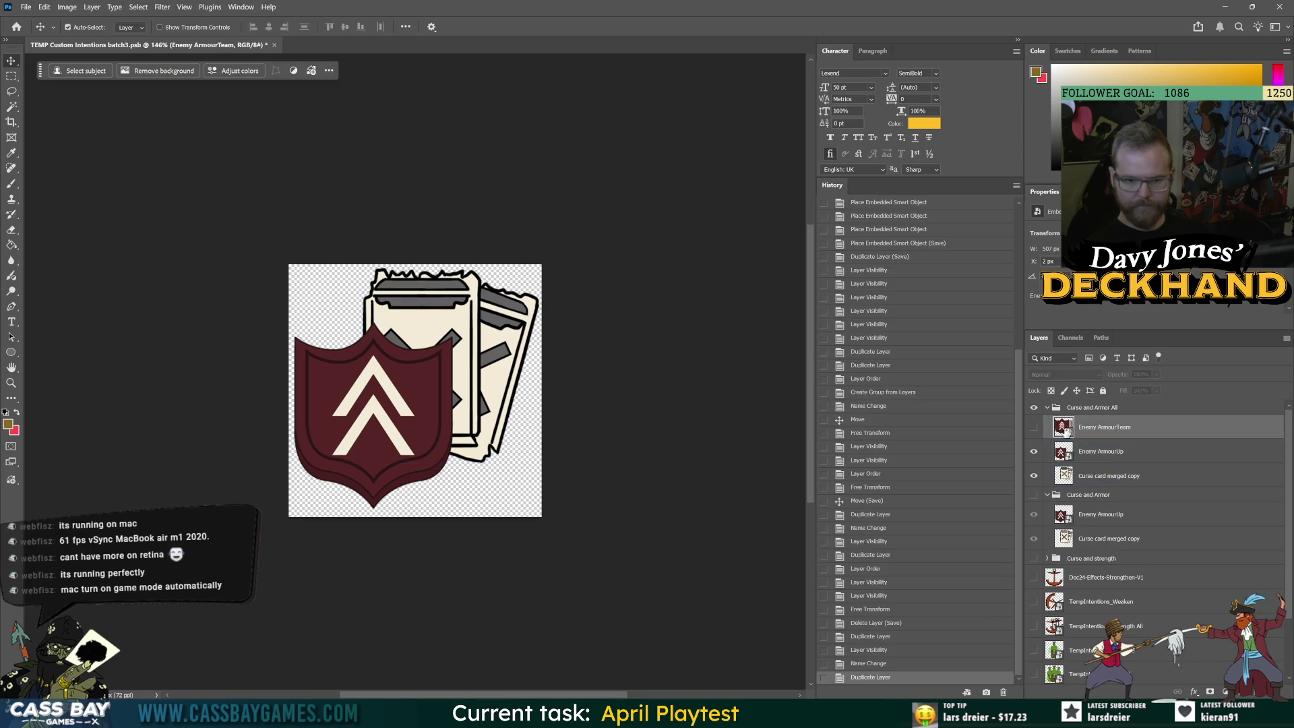
{"action": "left_click", "coordinate": [1034, 427]}
{"action": "key", "text": "ctrl+t"}
{"action": "left_click_drag", "start_coordinate": [414, 265], "coordinate": [422, 326]}
{"action": "left_click_drag", "start_coordinate": [437, 406], "coordinate": [414, 405]}
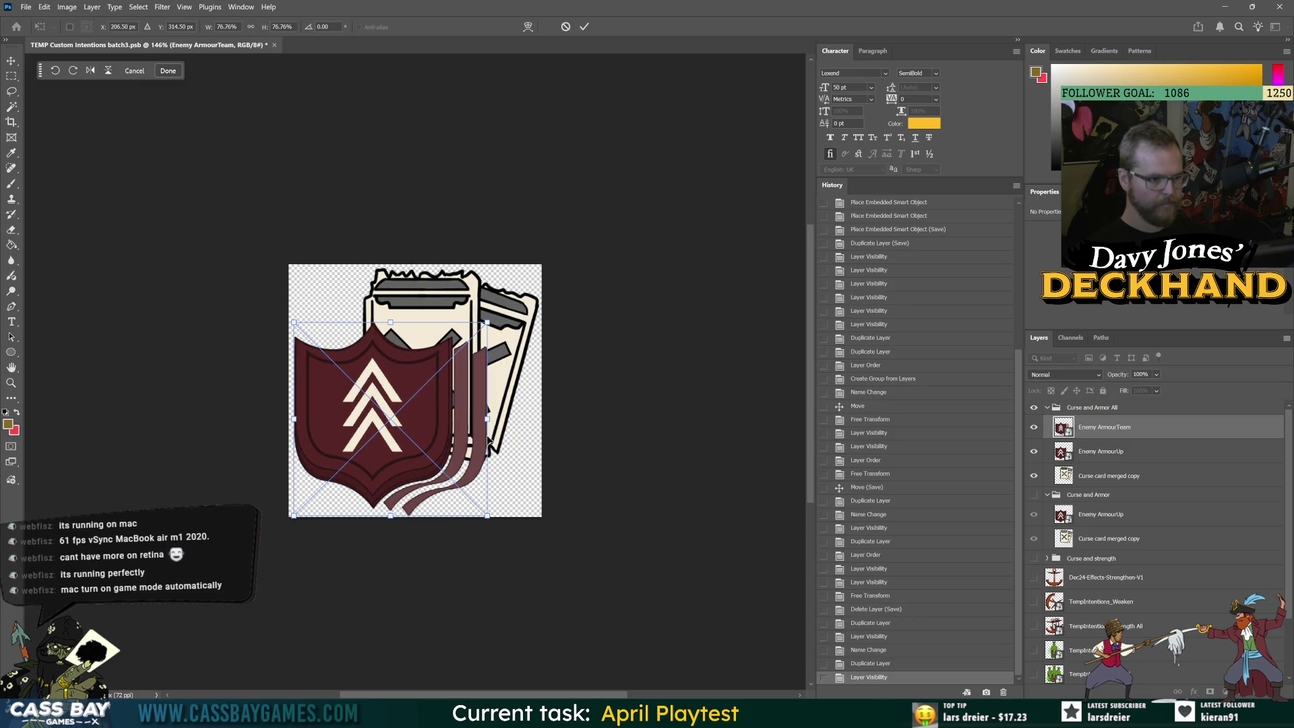
{"action": "key", "text": "Return"}
Hide Enemy ArmourUp and readjust the Enemy ArmourTeam shield's size
{"action": "left_click", "coordinate": [1034, 452]}
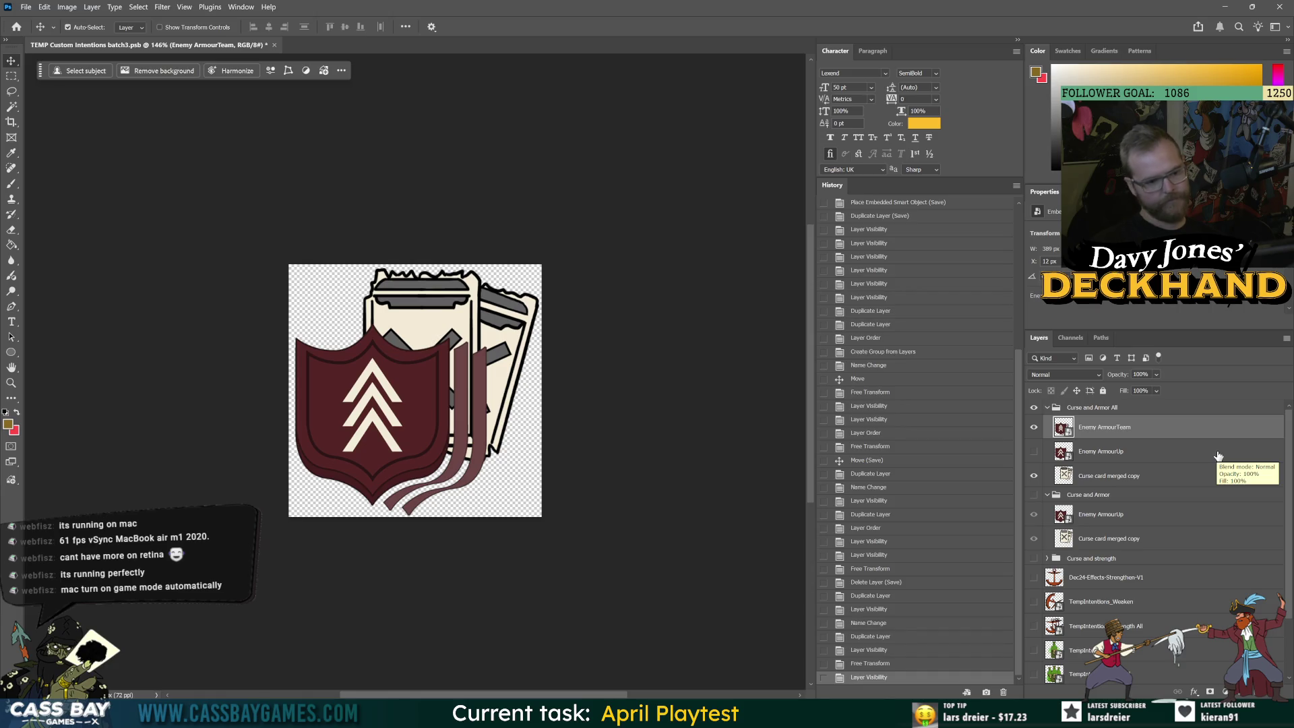
{"action": "left_click", "coordinate": [1166, 452]}
{"action": "left_click", "coordinate": [1112, 475]}
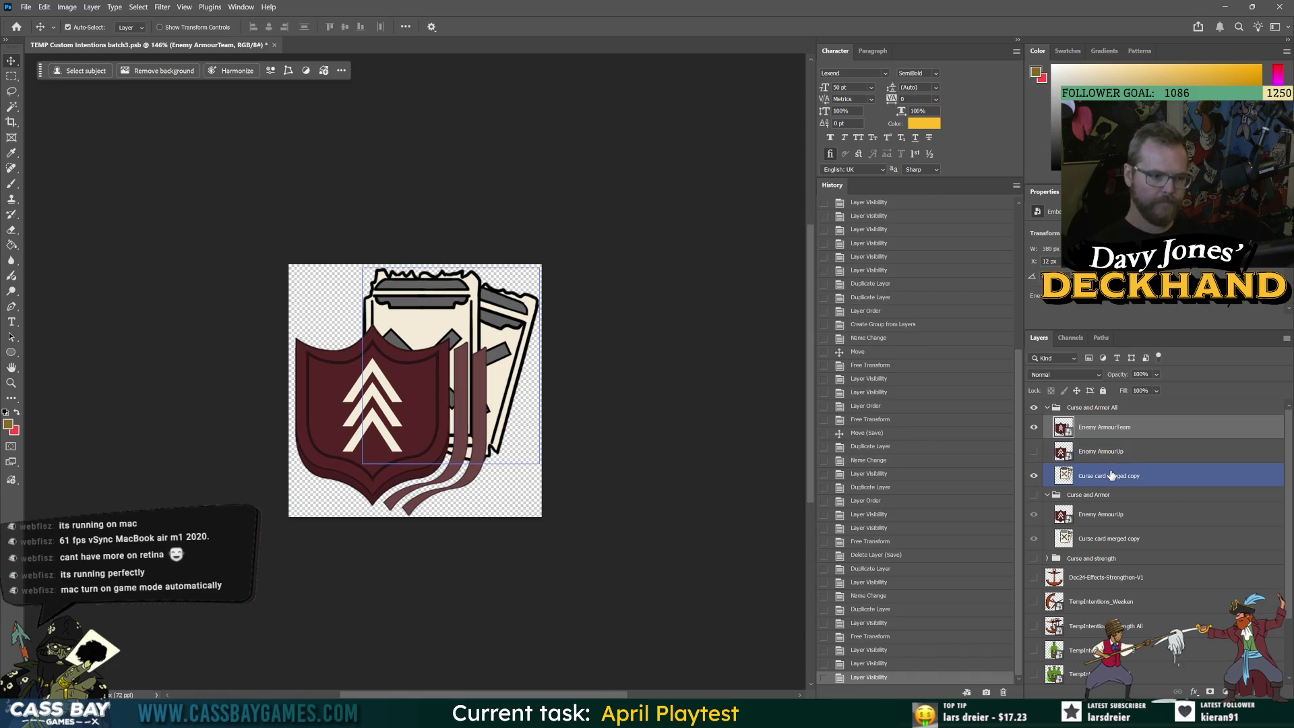
{"action": "left_click", "coordinate": [1068, 429]}
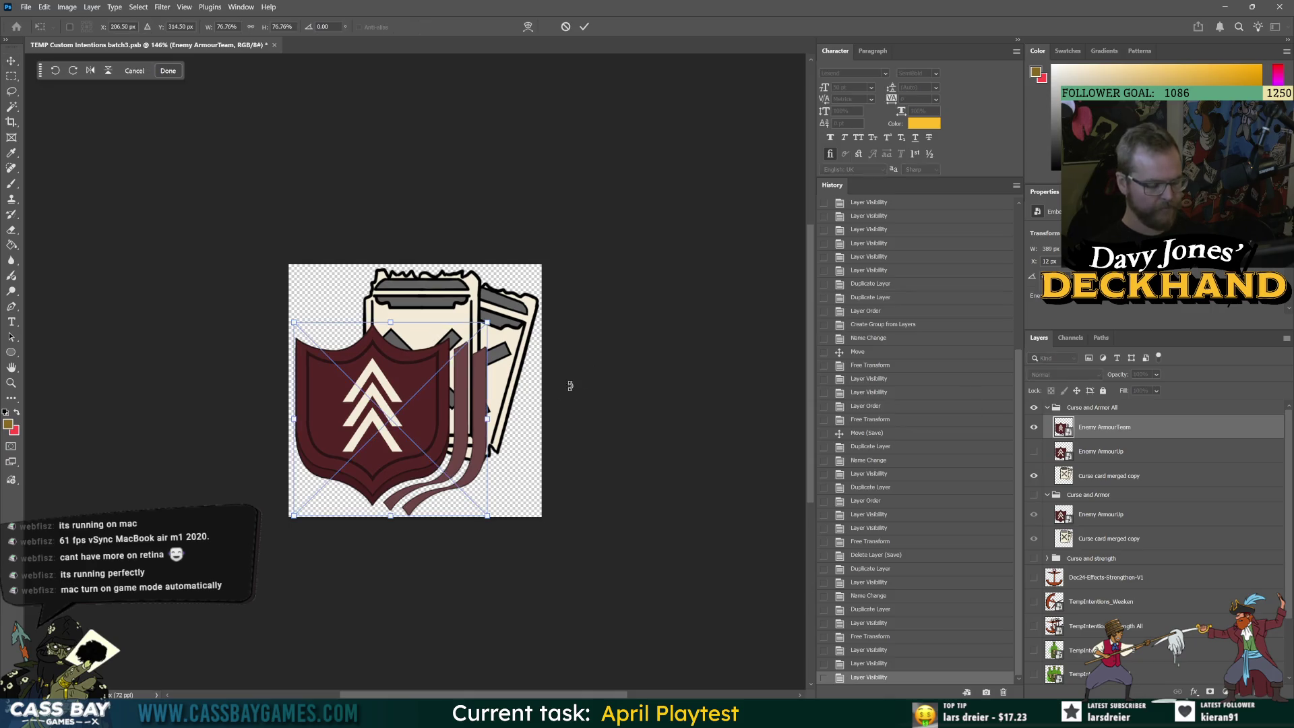
{"action": "key", "text": "ctrl+t"}
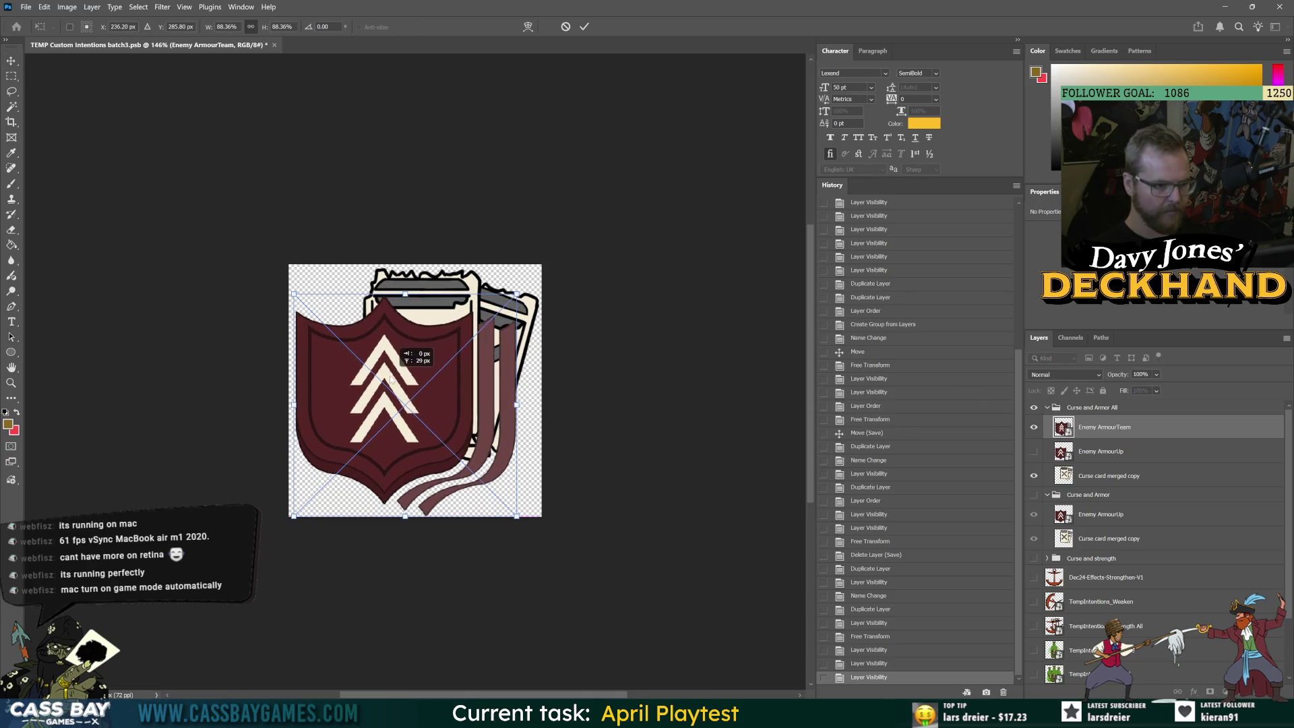
{"action": "key", "text": "Return"}
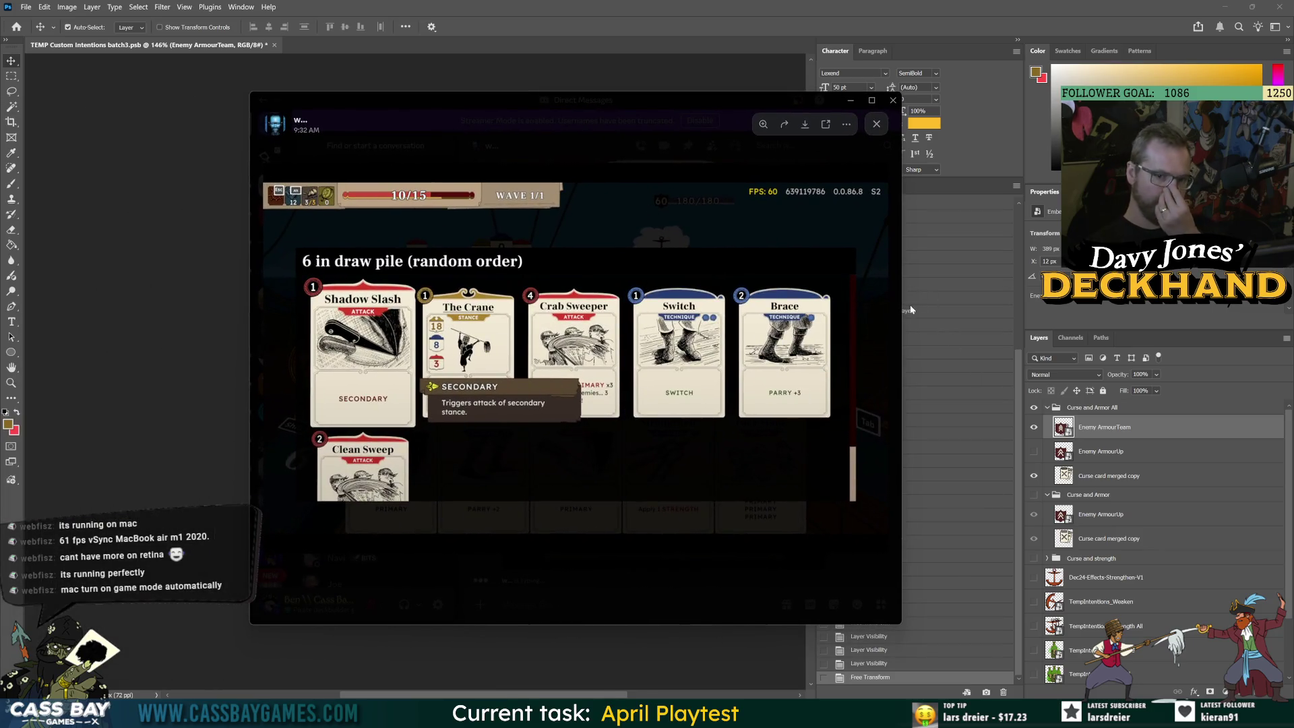
{"action": "left_click_drag", "start_coordinate": [902, 302], "coordinate": [981, 303]}
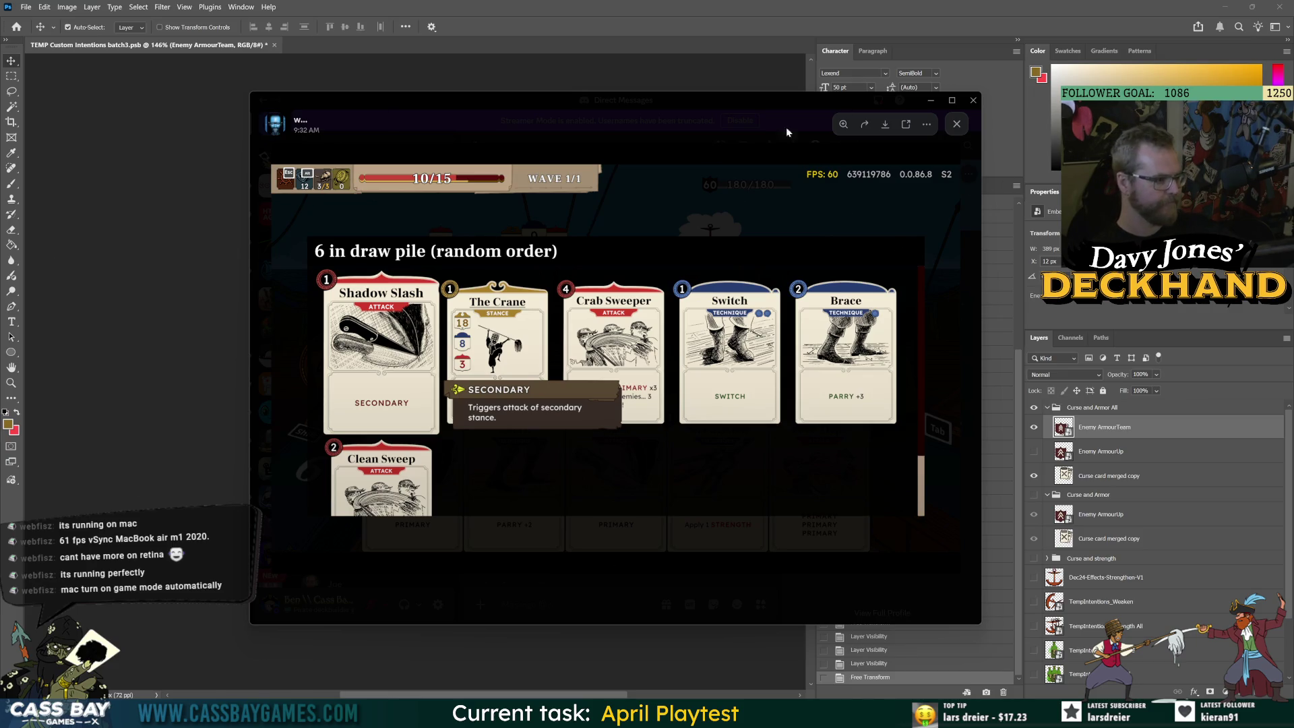
{"action": "key", "text": "Escape"}
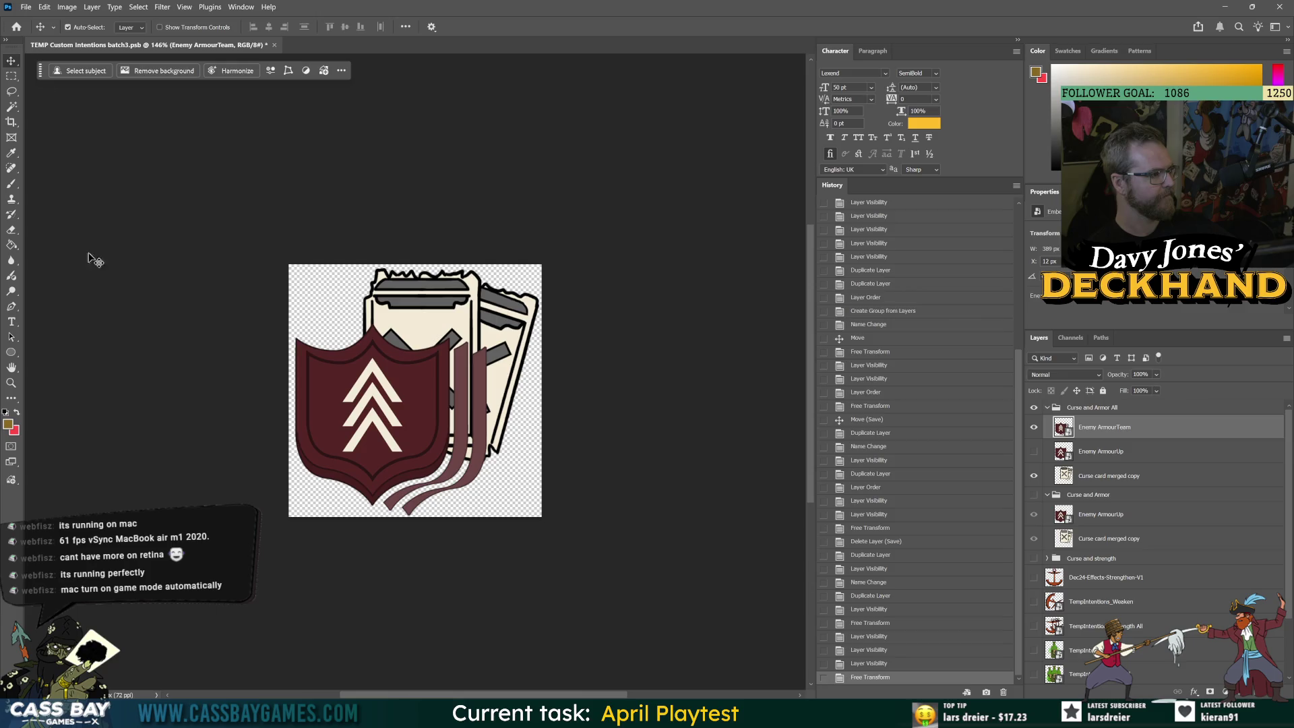
{"action": "left_click", "coordinate": [572, 510]}
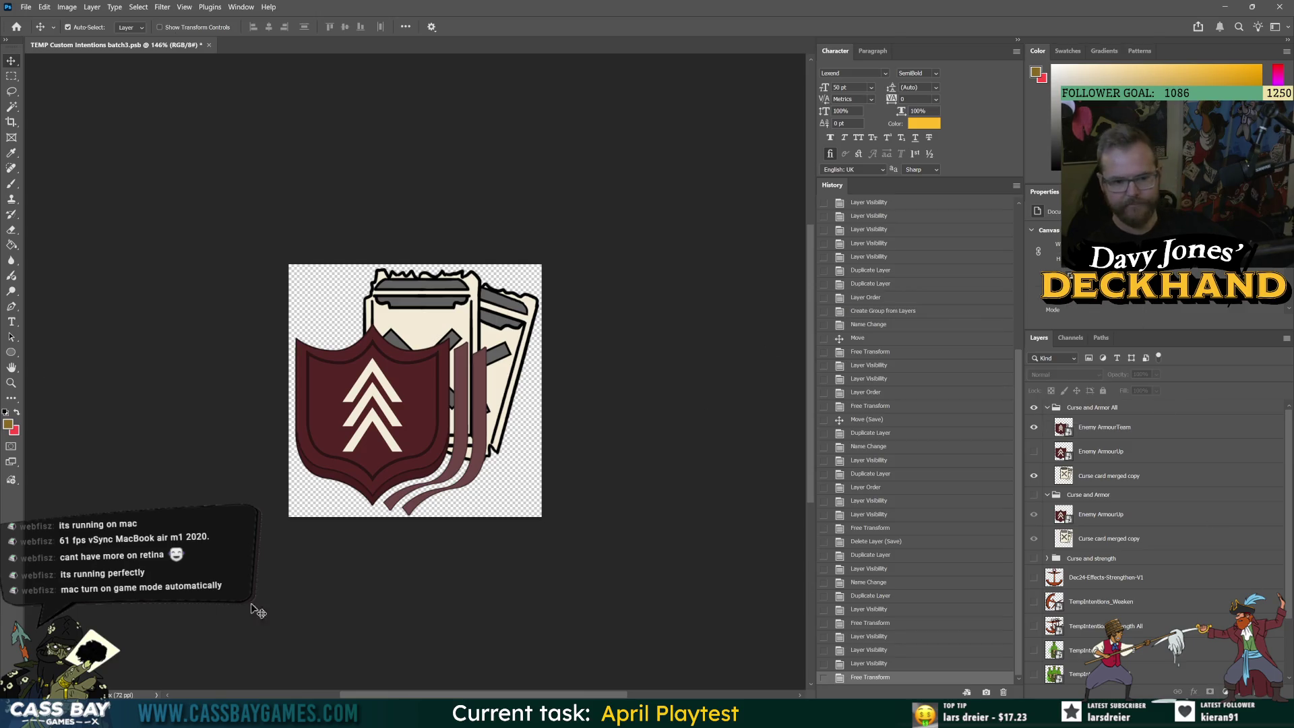
Save batch3 and make the Curse and Armor group visible
{"action": "key", "text": "ctrl+s"}
{"action": "left_click", "coordinate": [1047, 408]}
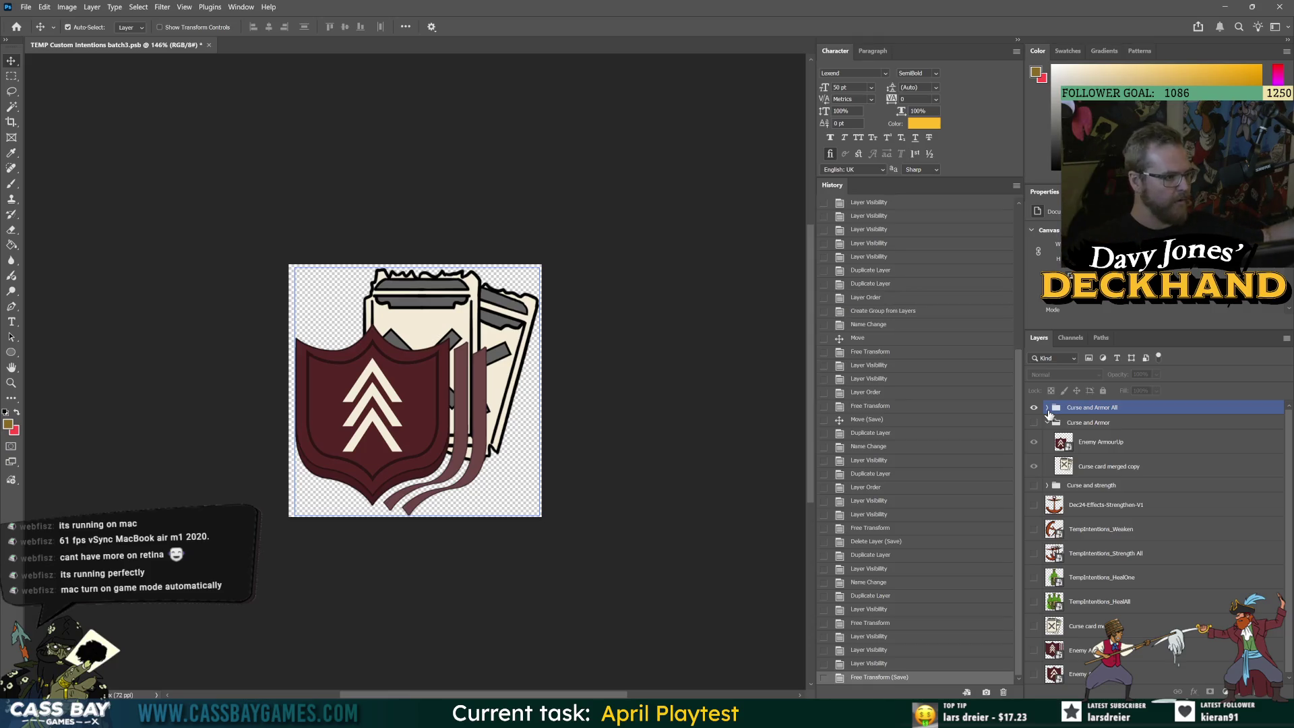
{"action": "left_click", "coordinate": [1062, 432]}
{"action": "left_click", "coordinate": [1054, 405]}
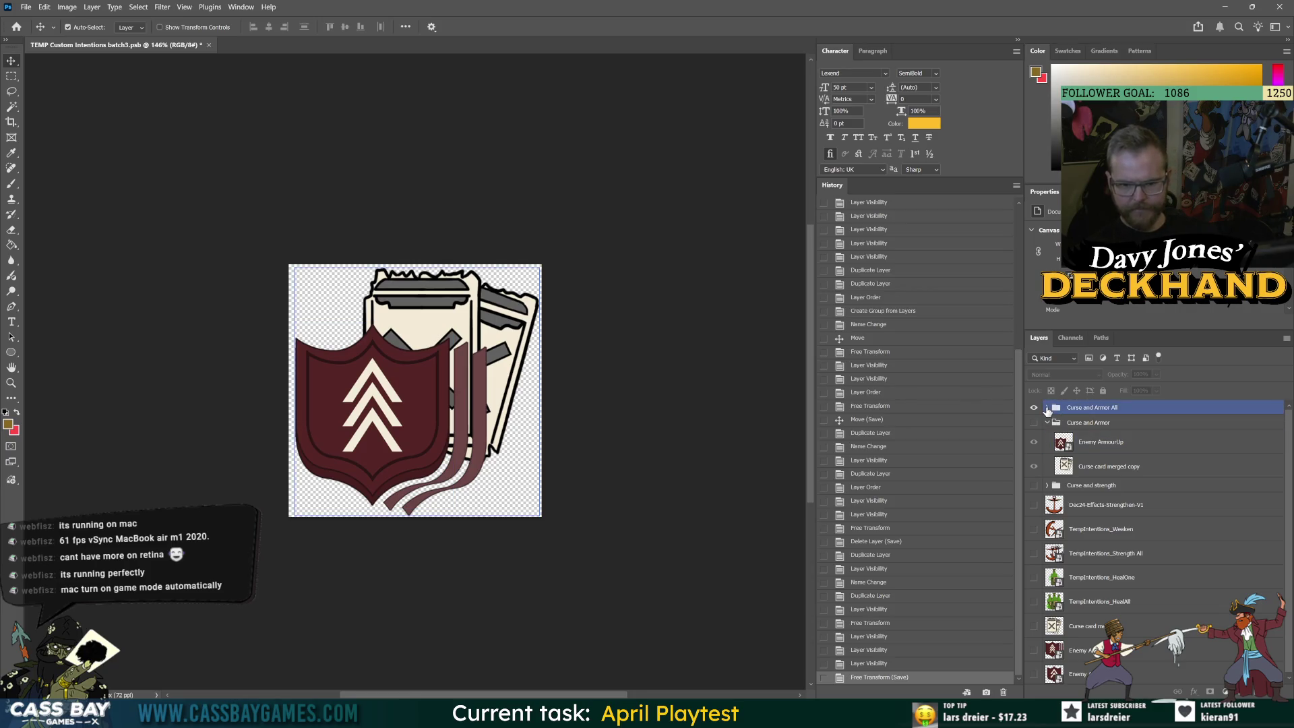
{"action": "left_click", "coordinate": [1047, 407]}
{"action": "left_click", "coordinate": [1046, 408]}
{"action": "left_click", "coordinate": [1078, 421]}
{"action": "left_click", "coordinate": [1033, 423]}
Delete Enemy ArmourUp from Curse and Armor All and collapse the group
{"action": "left_click", "coordinate": [1047, 407]}
{"action": "left_click", "coordinate": [1098, 450]}
{"action": "left_click", "coordinate": [1033, 451]}
{"action": "mouse_move", "coordinate": [1078, 451]}
{"action": "left_mouse_down"}
{"action": "mouse_move", "coordinate": [1061, 657]}
{"action": "mouse_move", "coordinate": [1105, 678]}
{"action": "mouse_move", "coordinate": [1273, 692]}
{"action": "left_mouse_up"}
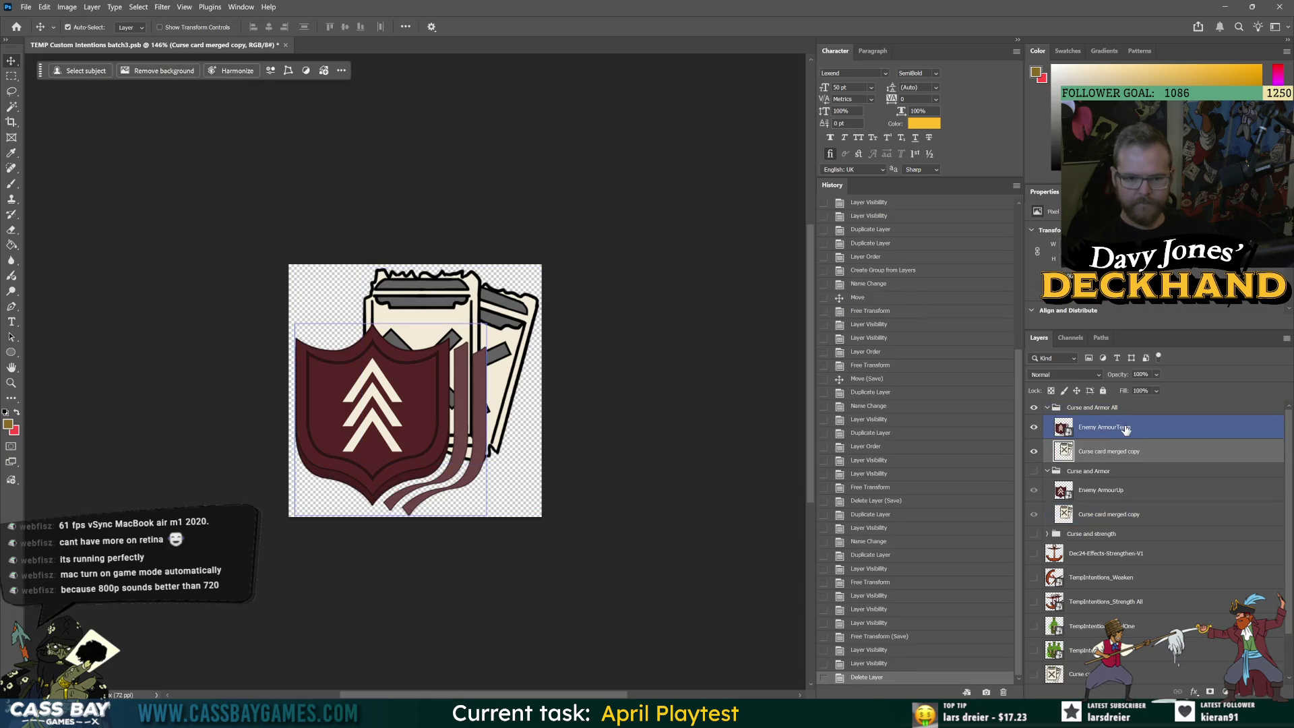
{"action": "left_click", "coordinate": [1078, 408]}
{"action": "left_click", "coordinate": [1046, 408]}
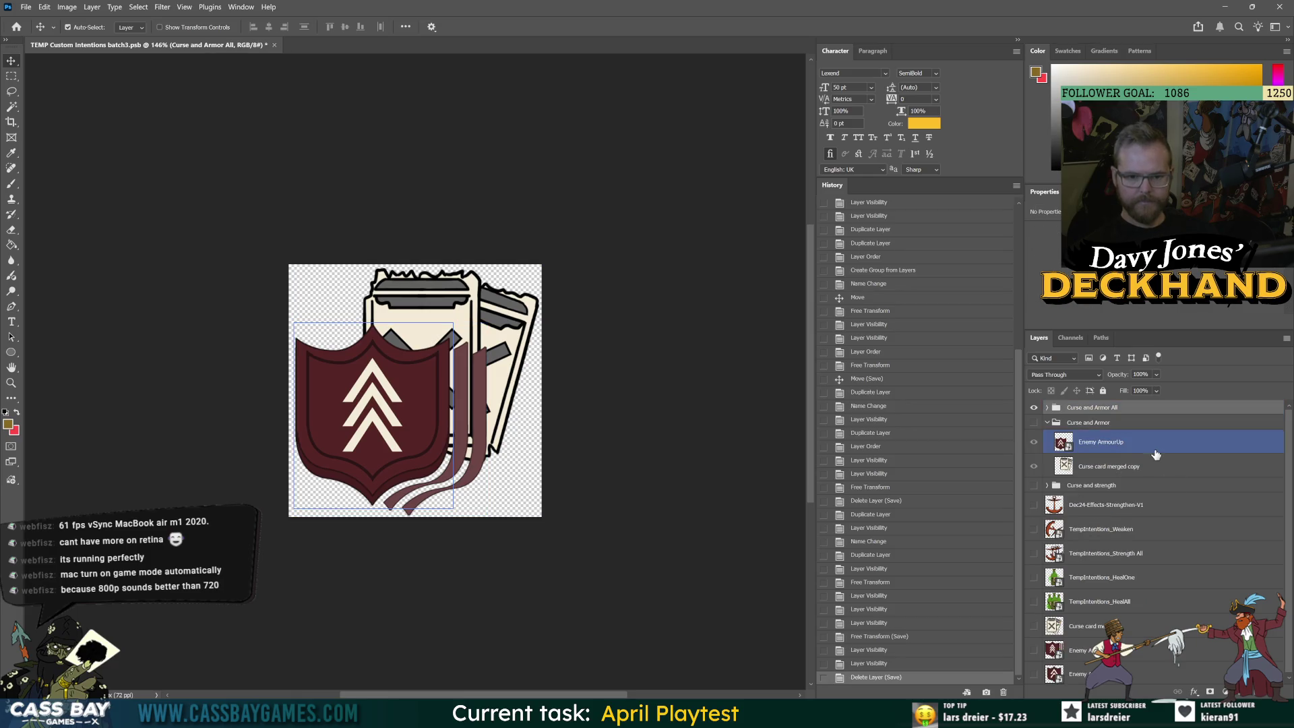
{"action": "left_click", "coordinate": [652, 404]}
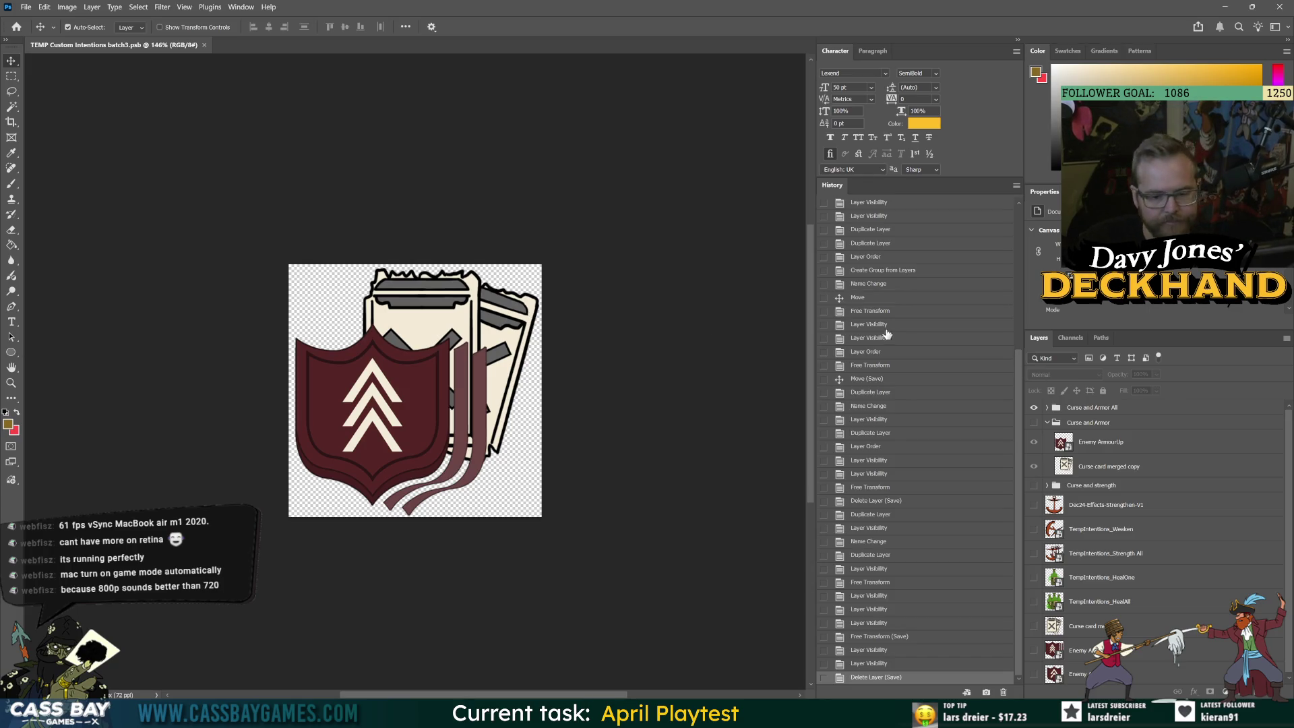
Deselect all layers and enable Auto-Select for the Move tool
{"action": "left_click", "coordinate": [1083, 406]}
{"action": "left_click", "coordinate": [1105, 441]}
{"action": "left_click", "coordinate": [698, 261]}
{"action": "key", "text": "ctrl"}
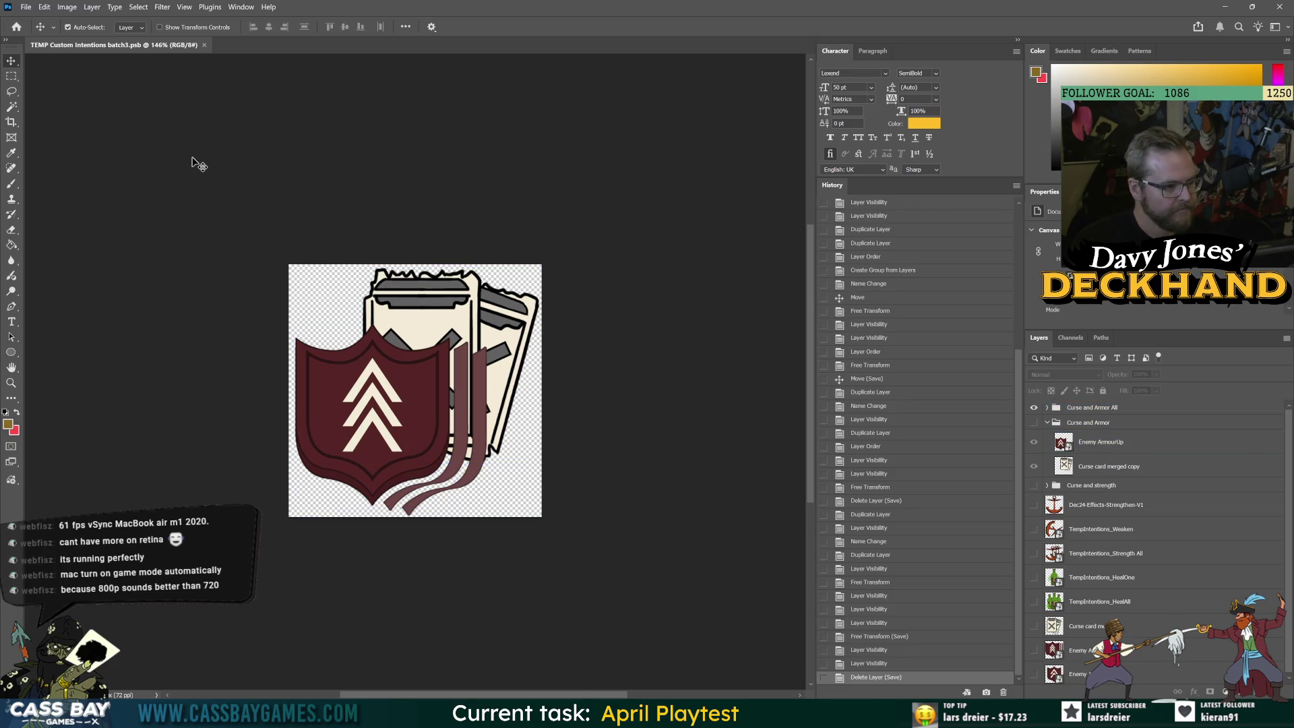
{"action": "key", "text": "alt+Tab"}
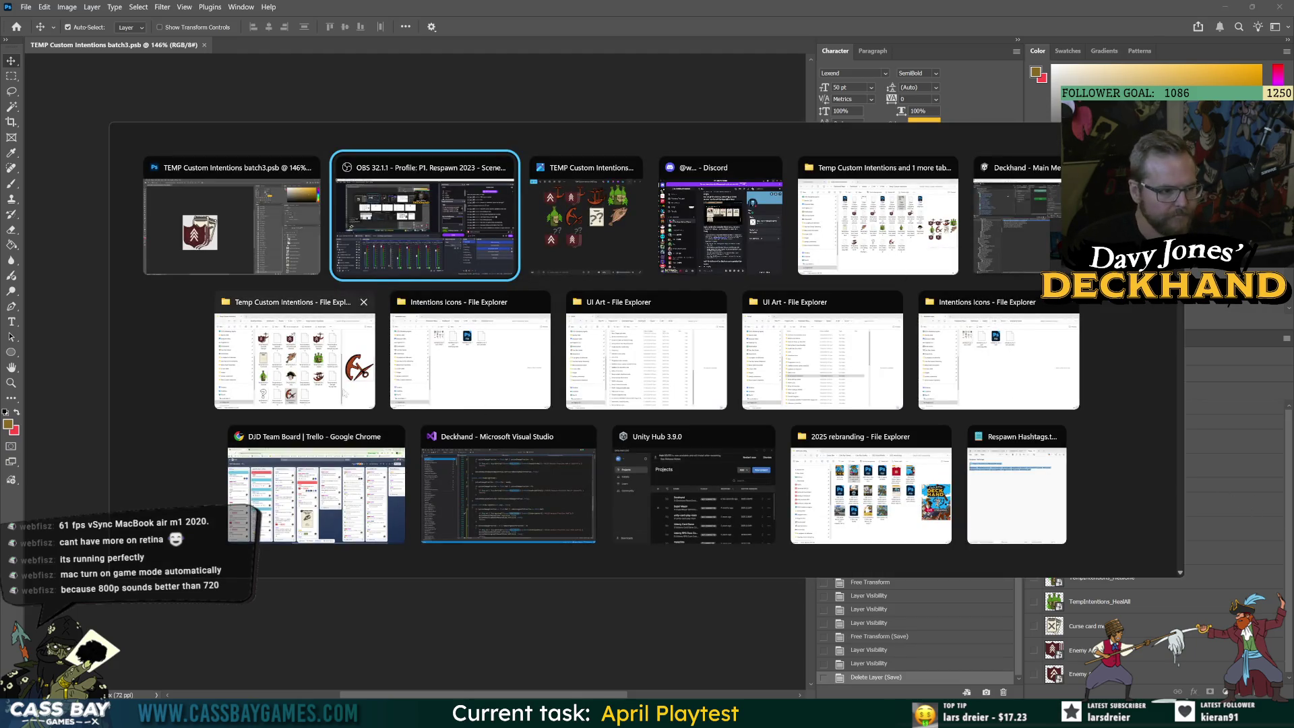
Return to batch3 and select the Curse and Armor All group
{"action": "key", "text": "Escape"}
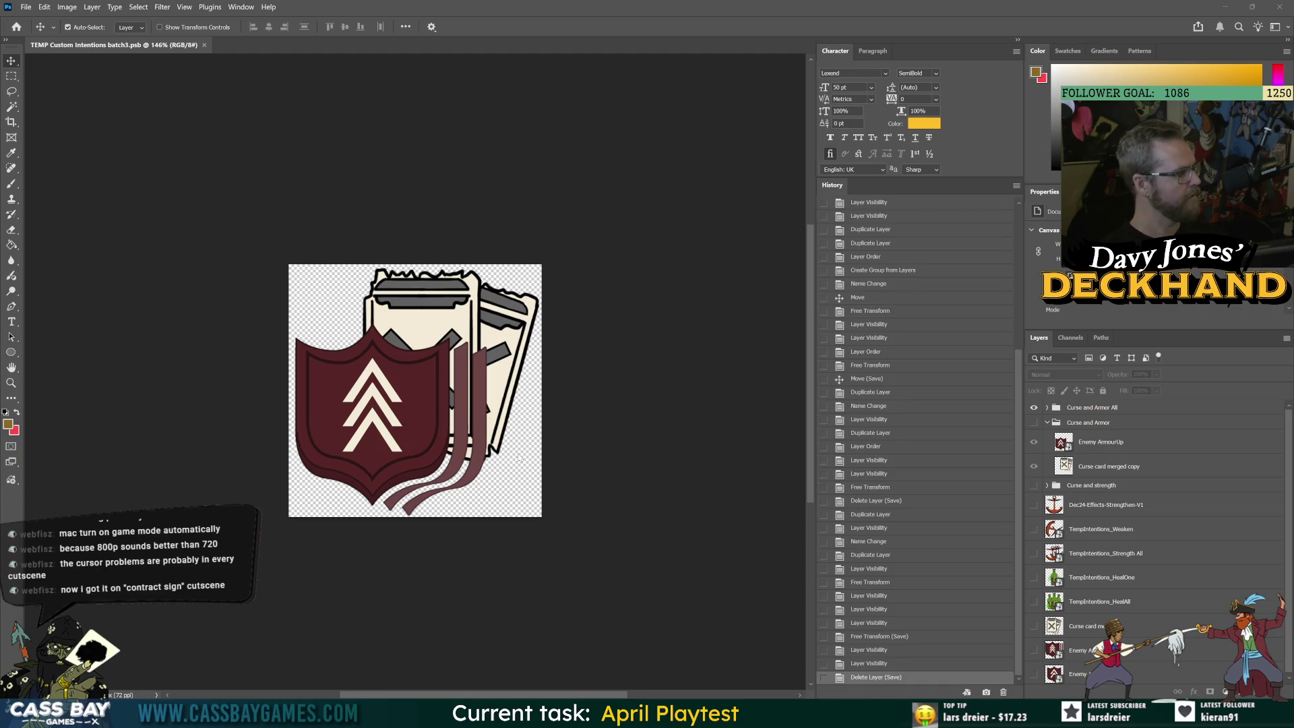
{"action": "left_click", "coordinate": [1086, 407]}
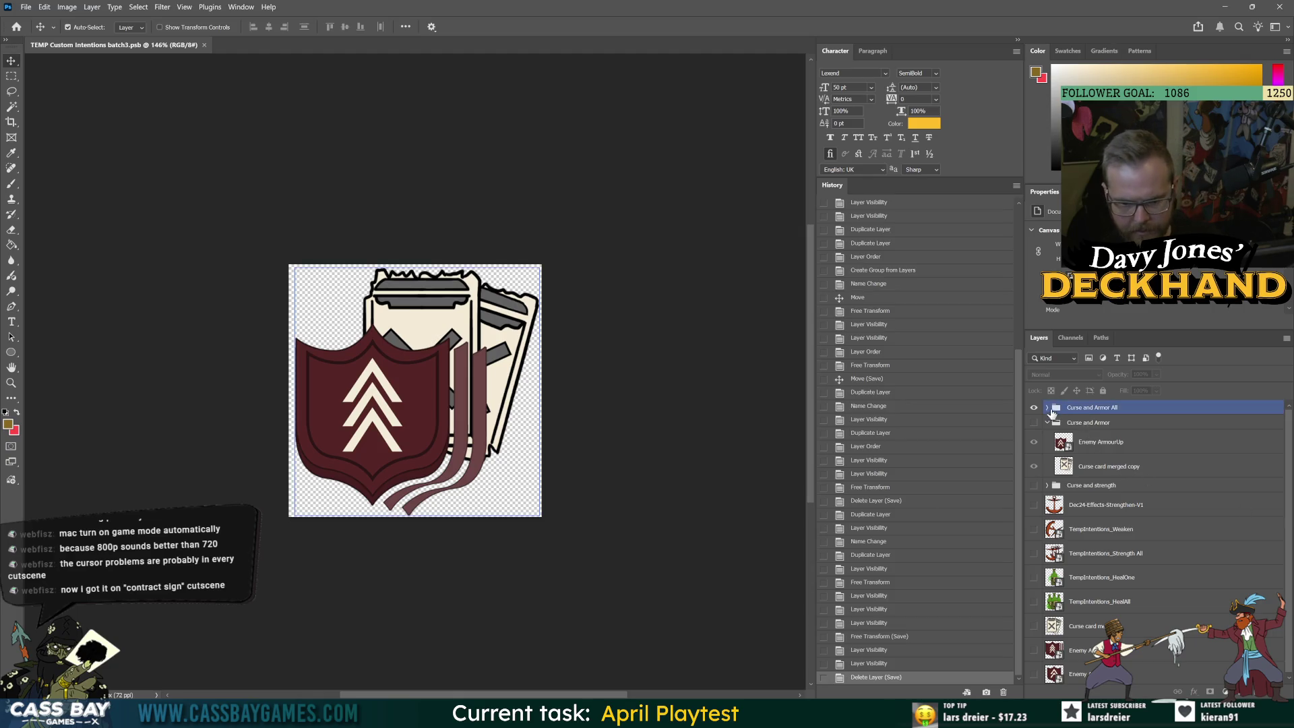
Duplicate Curse and Armor All, hide the original, and name the copy Strength and Armor All
{"action": "key", "text": "ctrl+j"}
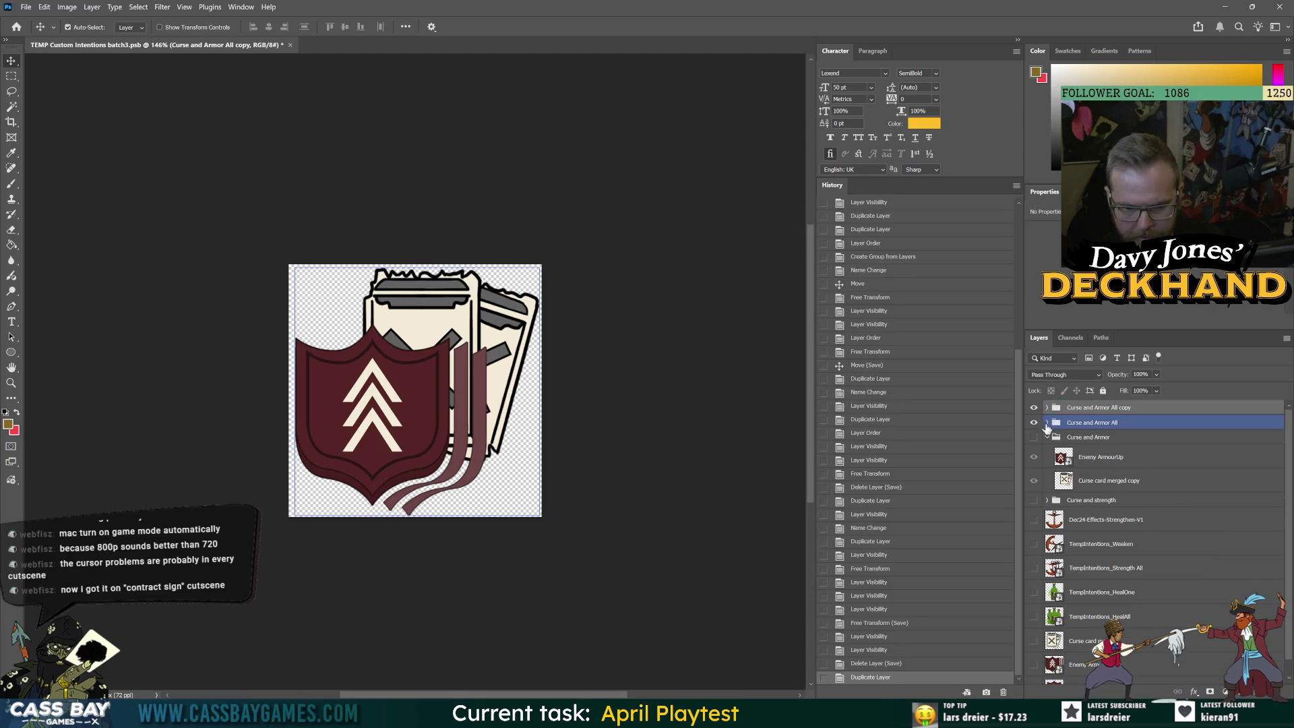
{"action": "left_click", "coordinate": [1032, 422]}
{"action": "double_click", "coordinate": [1105, 407]}
{"action": "type", "text": "Strength"}
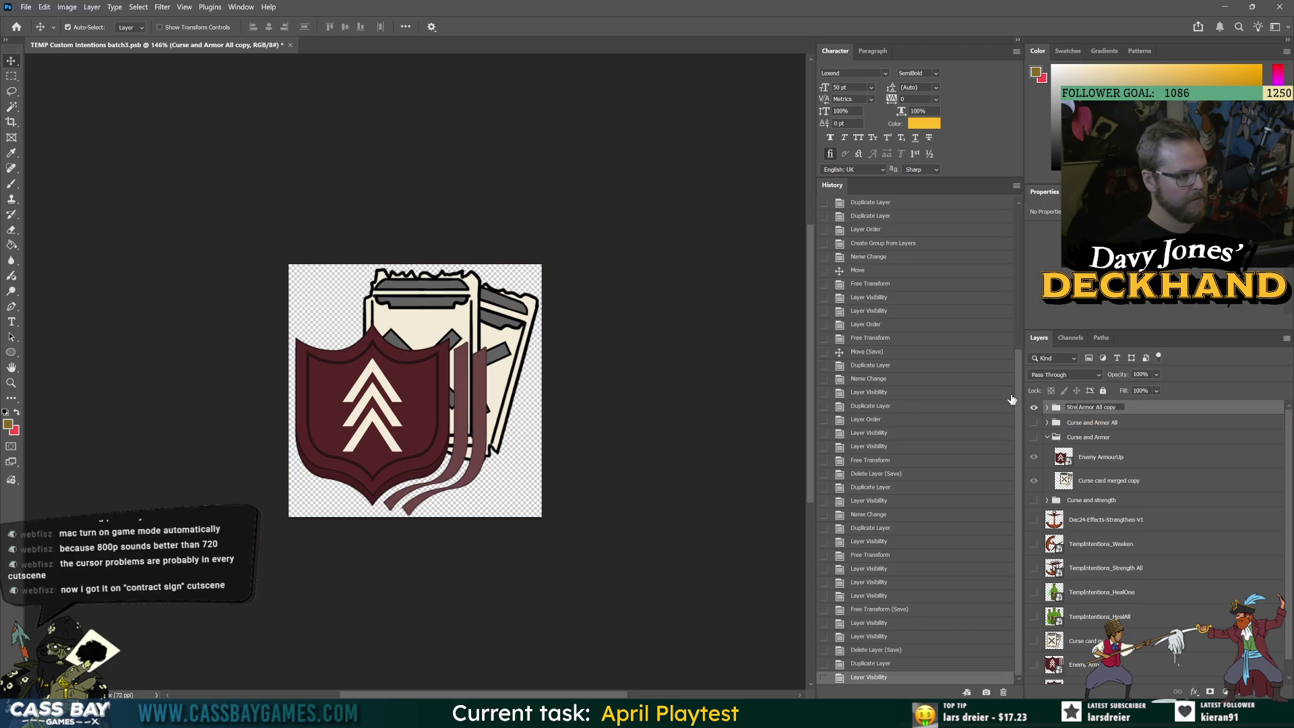
{"action": "type", "text": " and"}
{"action": "key", "text": "Return"}
{"action": "double_click", "coordinate": [1104, 408]}
{"action": "key", "text": "BackSpace"}
{"action": "key", "text": "BackSpace"}
{"action": "key", "text": "BackSpace"}
{"action": "key", "text": "Return"}
Replace the curse card in the new group with a visible TempIntentions_Strength All anchor copy
{"action": "left_click", "coordinate": [1046, 408]}
{"action": "left_click", "coordinate": [1108, 434]}
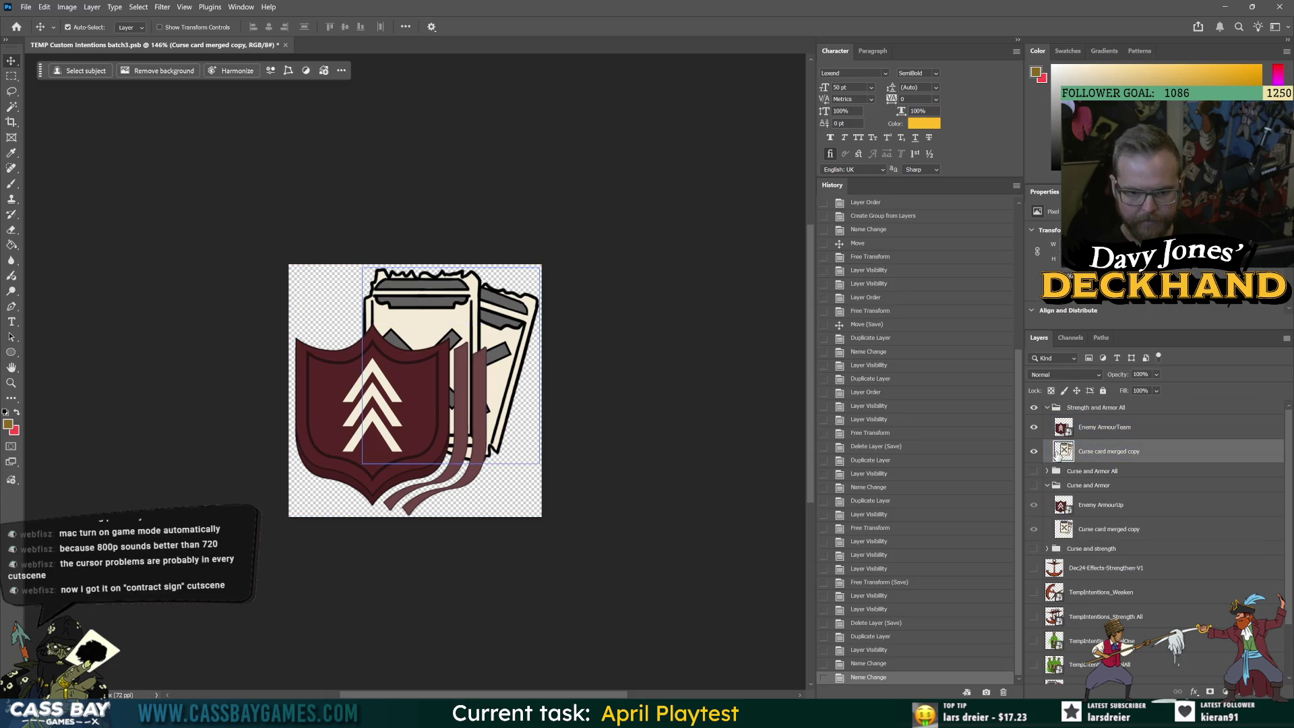
{"action": "key", "text": "Delete"}
{"action": "left_click", "coordinate": [1083, 578]}
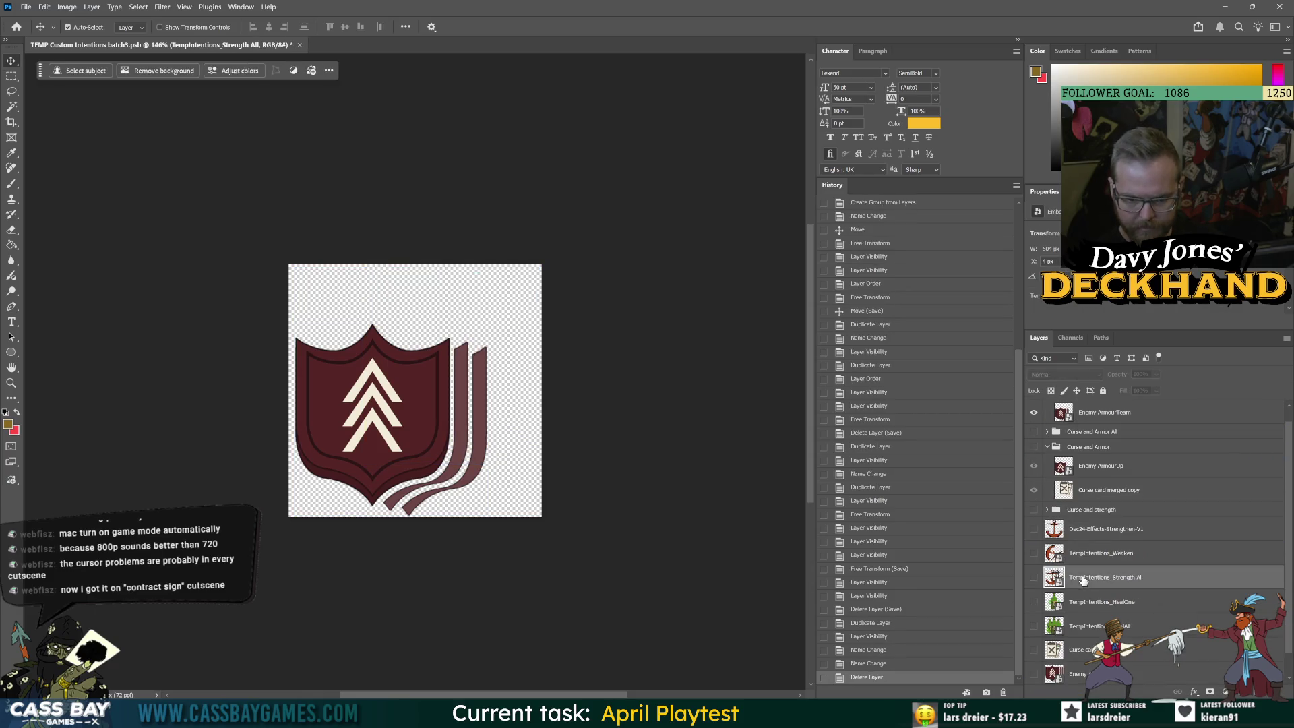
{"action": "left_click", "coordinate": [1063, 411]}
{"action": "left_click_drag", "start_coordinate": [1063, 412], "coordinate": [1063, 463]}
{"action": "left_click", "coordinate": [1033, 427]}
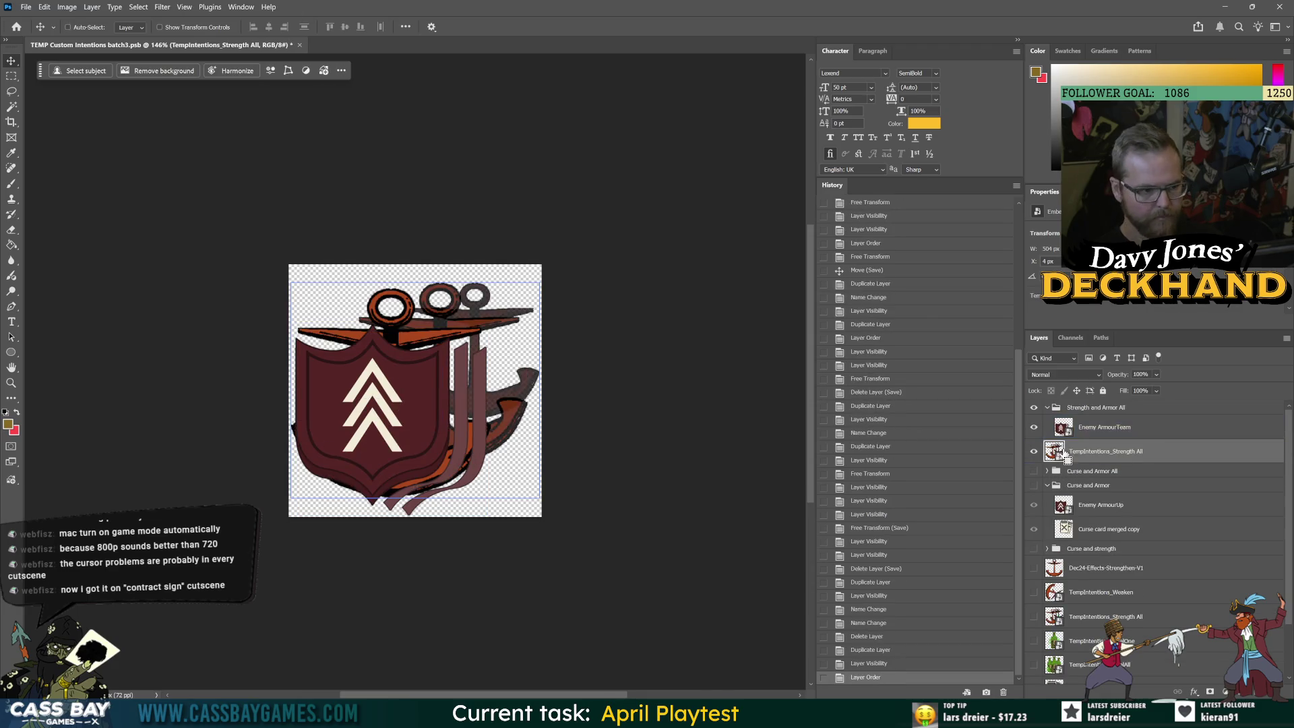
Shrink the Strength All anchor behind the shield and nudge it into position
{"action": "key", "text": "ctrl+t"}
{"action": "left_click_drag", "start_coordinate": [415, 282], "coordinate": [415, 332]}
{"action": "left_click_drag", "start_coordinate": [442, 406], "coordinate": [471, 336]}
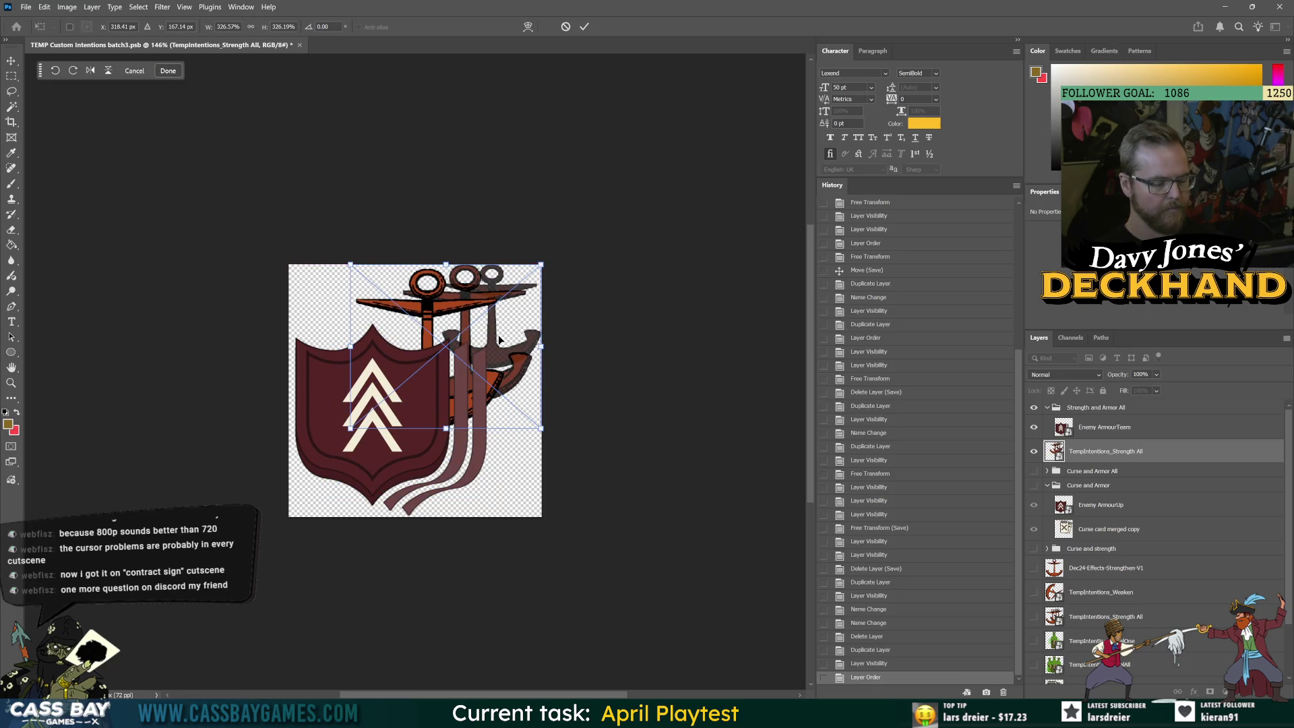
{"action": "left_click_drag", "start_coordinate": [449, 429], "coordinate": [449, 406]}
{"action": "left_click_drag", "start_coordinate": [524, 380], "coordinate": [527, 372]}
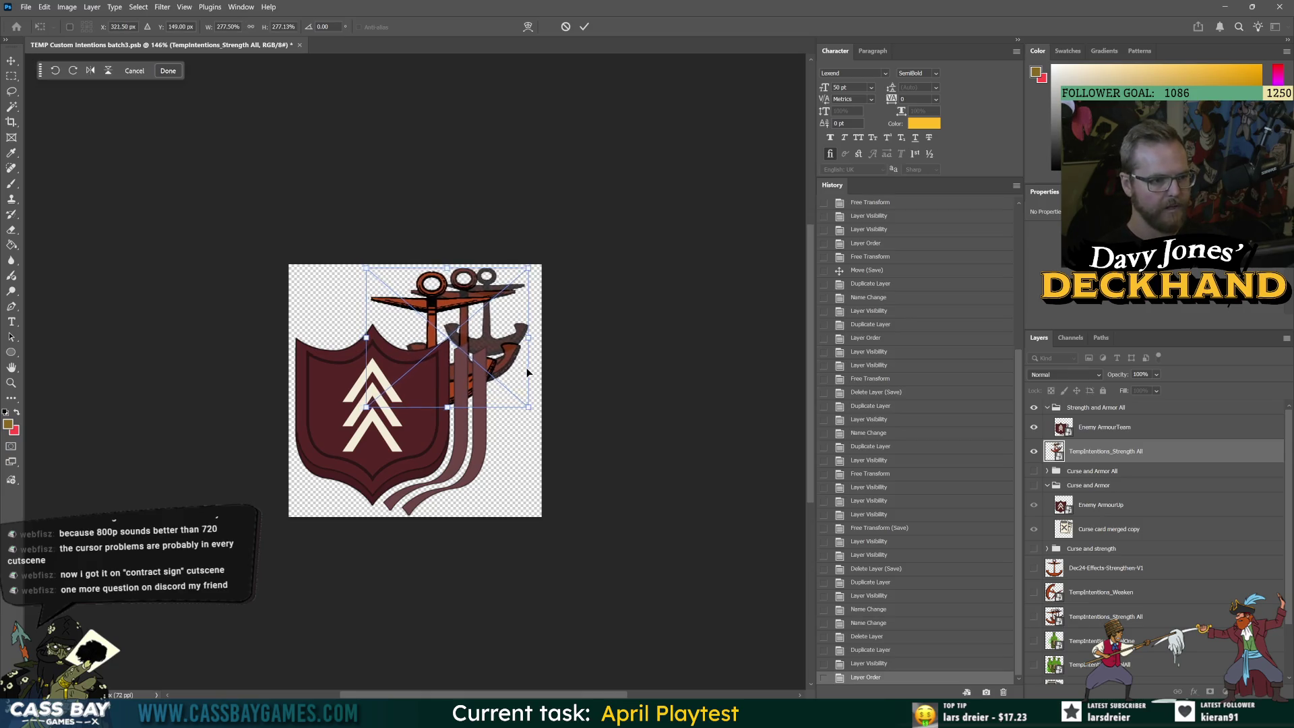
{"action": "key", "text": "Right"}
{"action": "key", "text": "Right"}
{"action": "key", "text": "Right"}
{"action": "key", "text": "Up"}
{"action": "key", "text": "Right"}
{"action": "key", "text": "Return"}
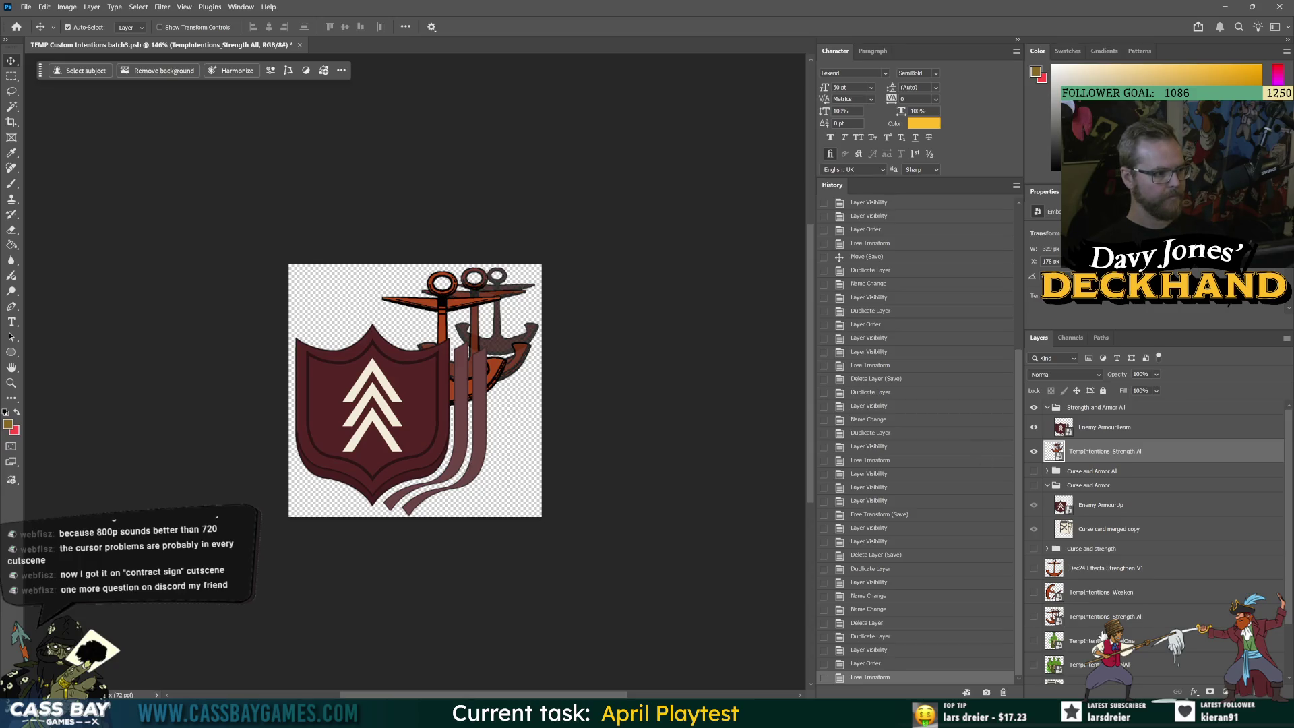
{"action": "key", "text": "alt+Tab"}
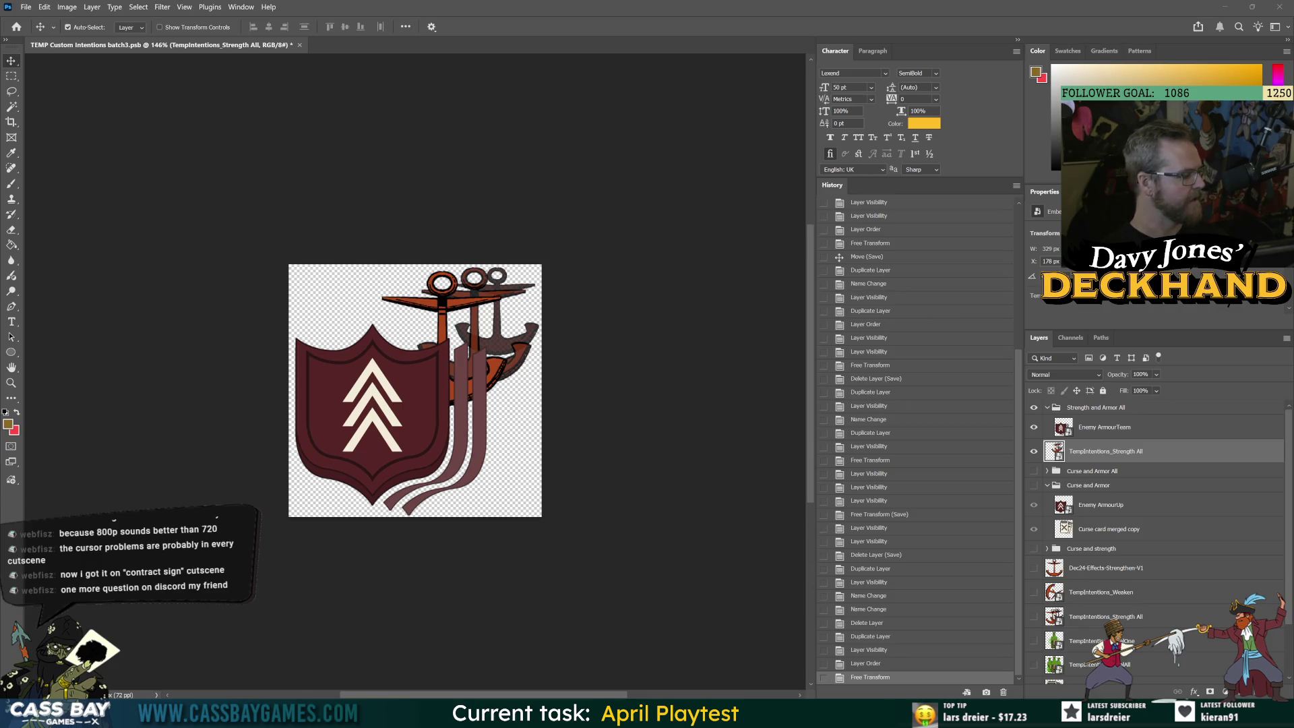
{"action": "key", "text": "alt+Tab"}
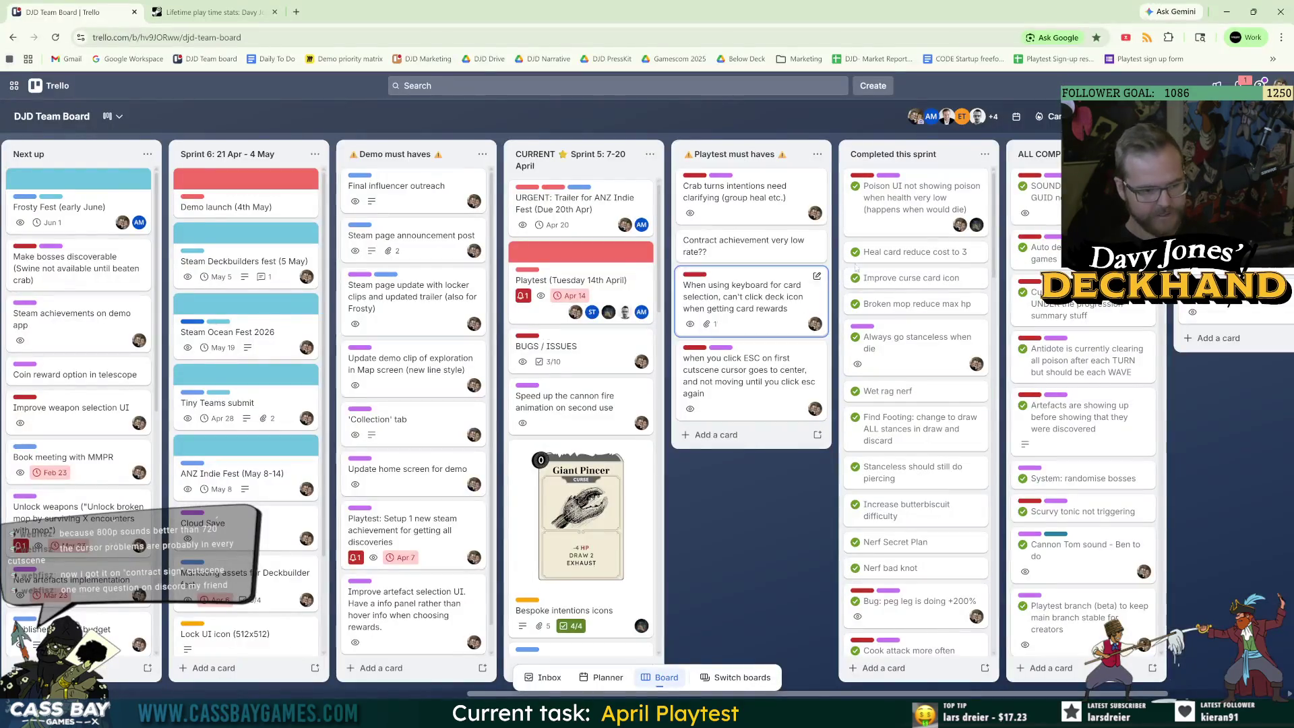
Add the card 'Progress tab shouldn't show up if no progress to show' to Playtest must haves
{"action": "left_click", "coordinate": [706, 441]}
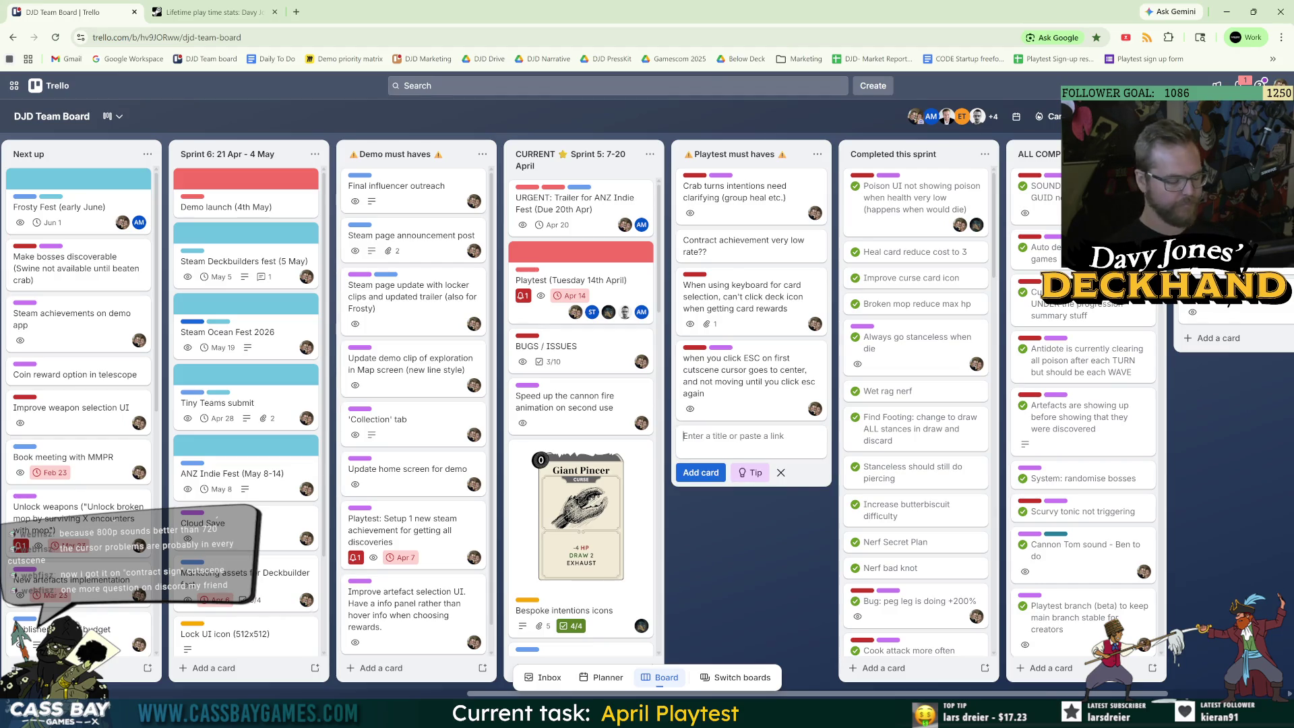
{"action": "type", "text": "Progress ta"}
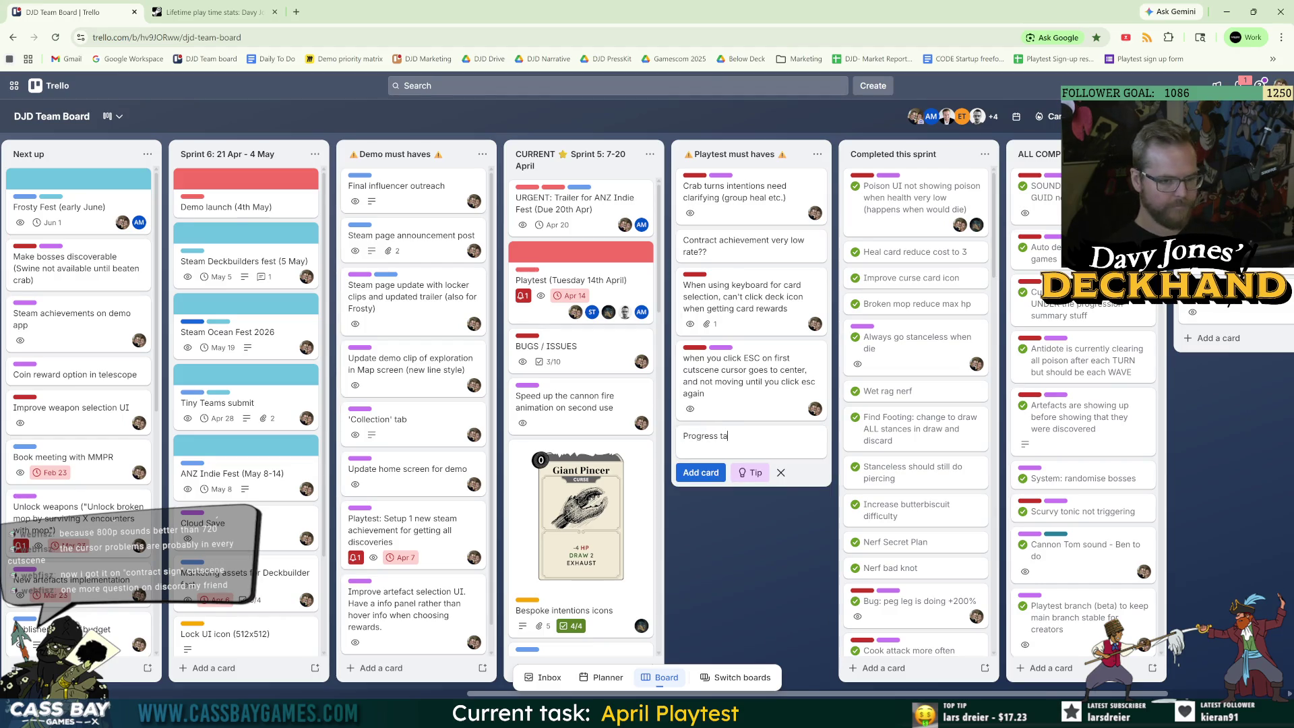
{"action": "type", "text": "b shouldn't sh"}
{"action": "type", "text": "ow up if no"}
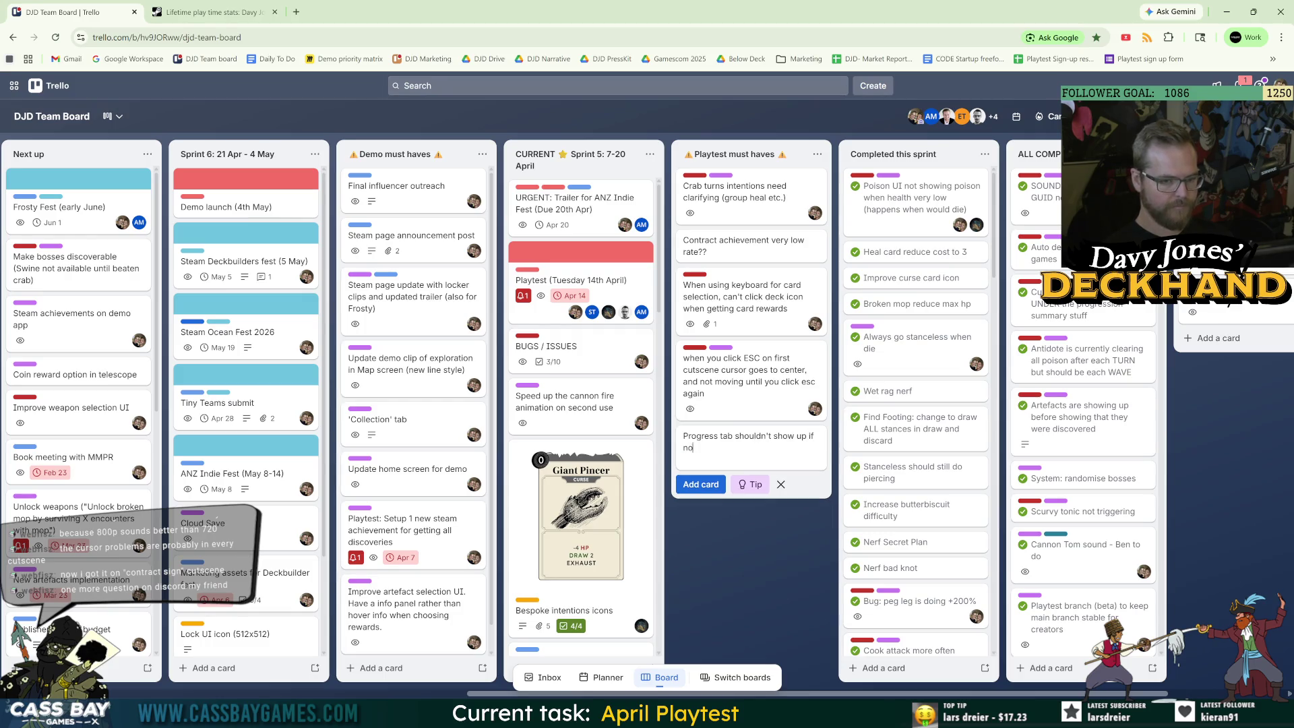
{"action": "type", "text": " progress to show"}
{"action": "key", "text": "Return"}
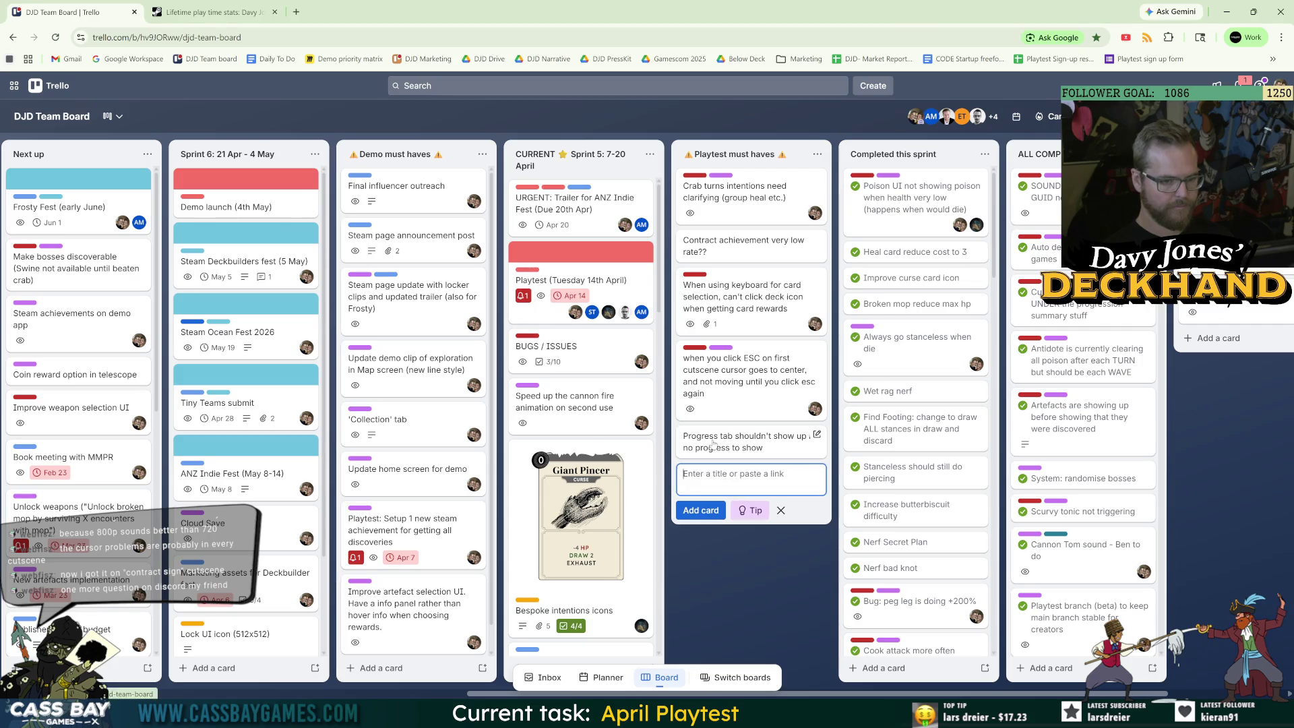
{"action": "left_click", "coordinate": [741, 442]}
Label the card Programming and Bug, add a member, then close it and minimise Chrome
{"action": "left_click", "coordinate": [435, 208]}
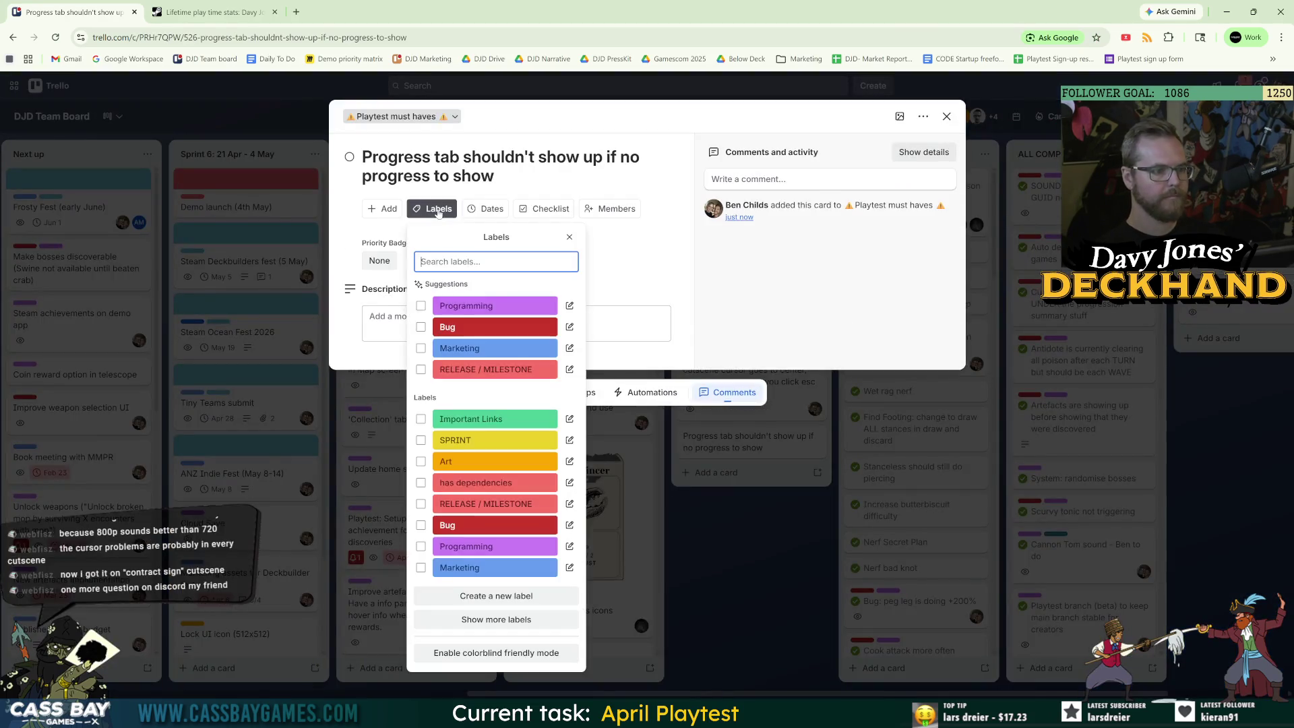
{"action": "left_click", "coordinate": [495, 305]}
{"action": "left_click", "coordinate": [495, 305]}
{"action": "left_click", "coordinate": [610, 204]}
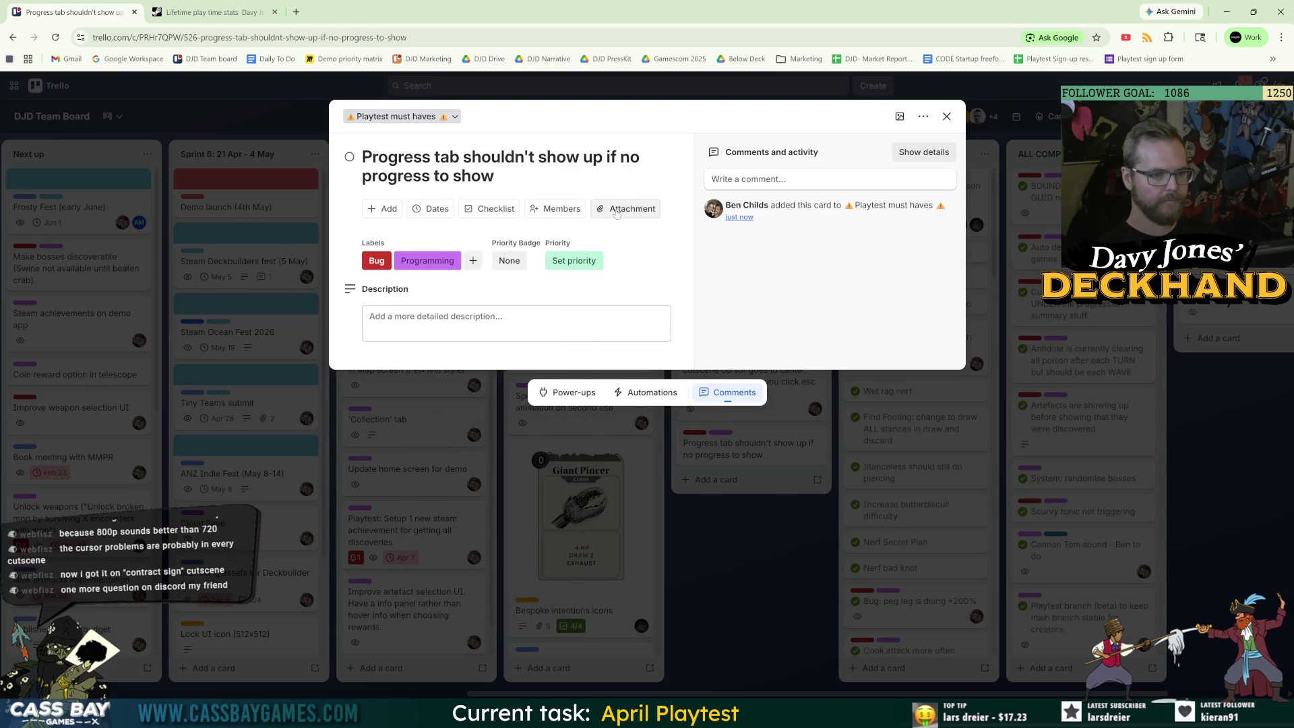
{"action": "left_click", "coordinate": [625, 208]}
{"action": "left_click", "coordinate": [554, 208]}
{"action": "key", "text": "Escape"}
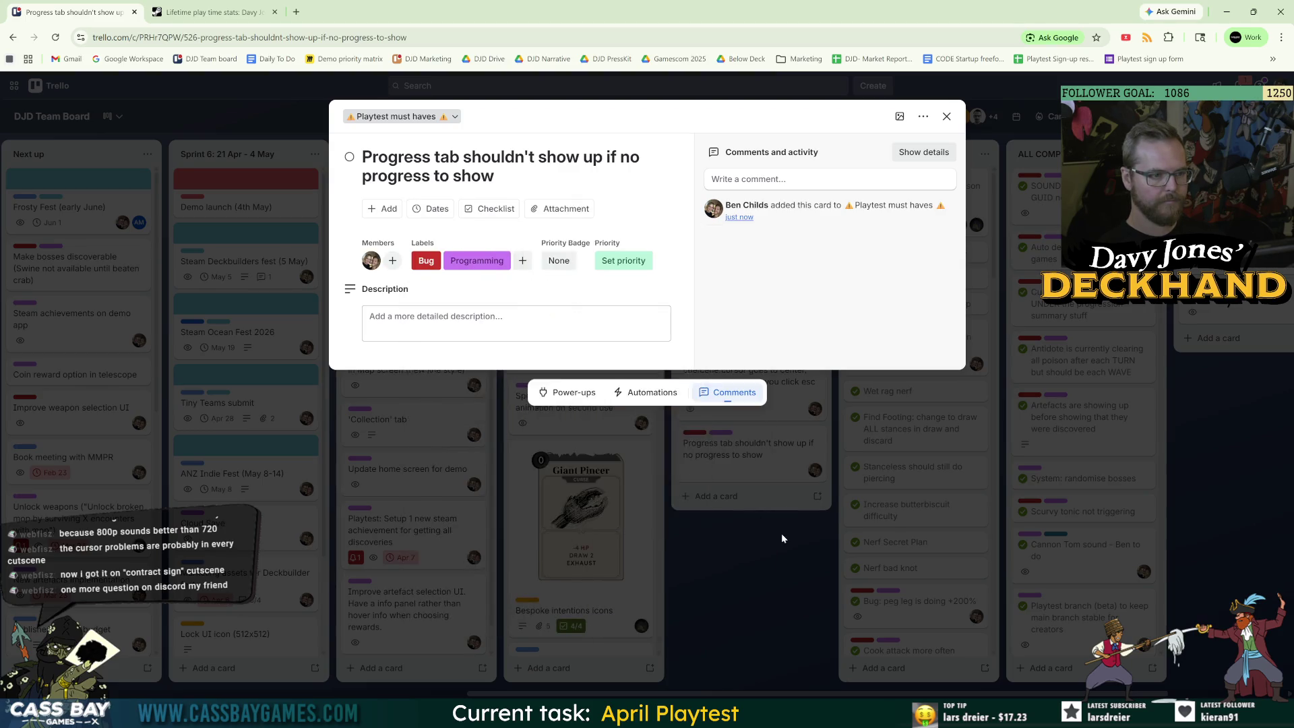
{"action": "left_click", "coordinate": [781, 532]}
{"action": "left_click", "coordinate": [1226, 12]}
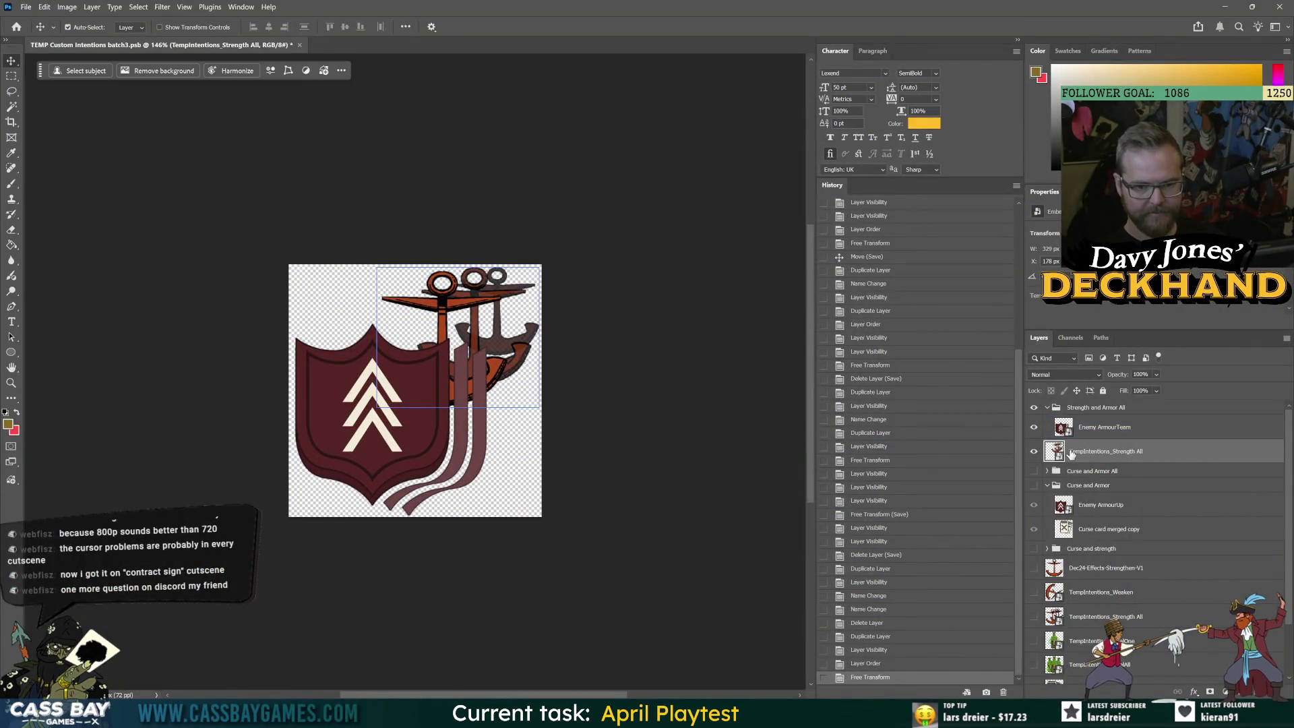
Place TempIntentions_Strength All under Enemy ArmourTeam, save, and duplicate the group
{"action": "left_click_drag", "start_coordinate": [1053, 448], "coordinate": [1099, 441]}
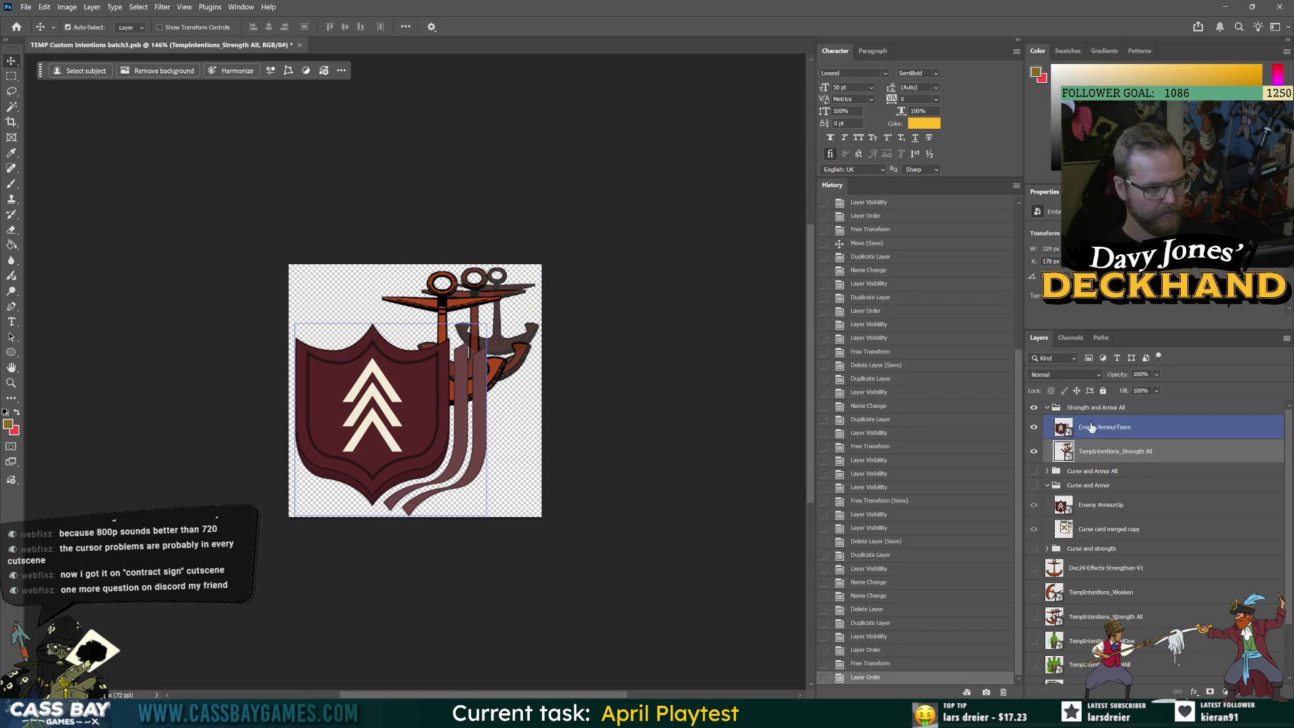
{"action": "left_click", "coordinate": [1091, 409]}
{"action": "key", "text": "ctrl+s"}
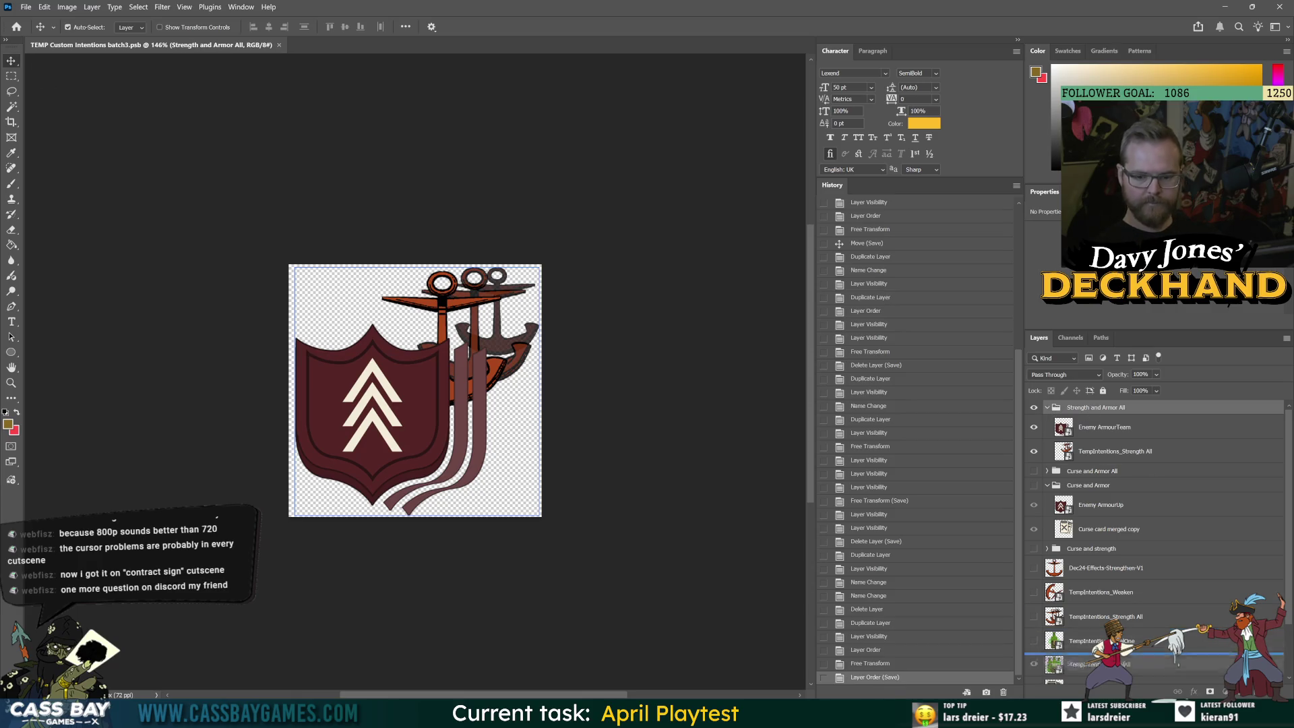
{"action": "key", "text": "ctrl+j"}
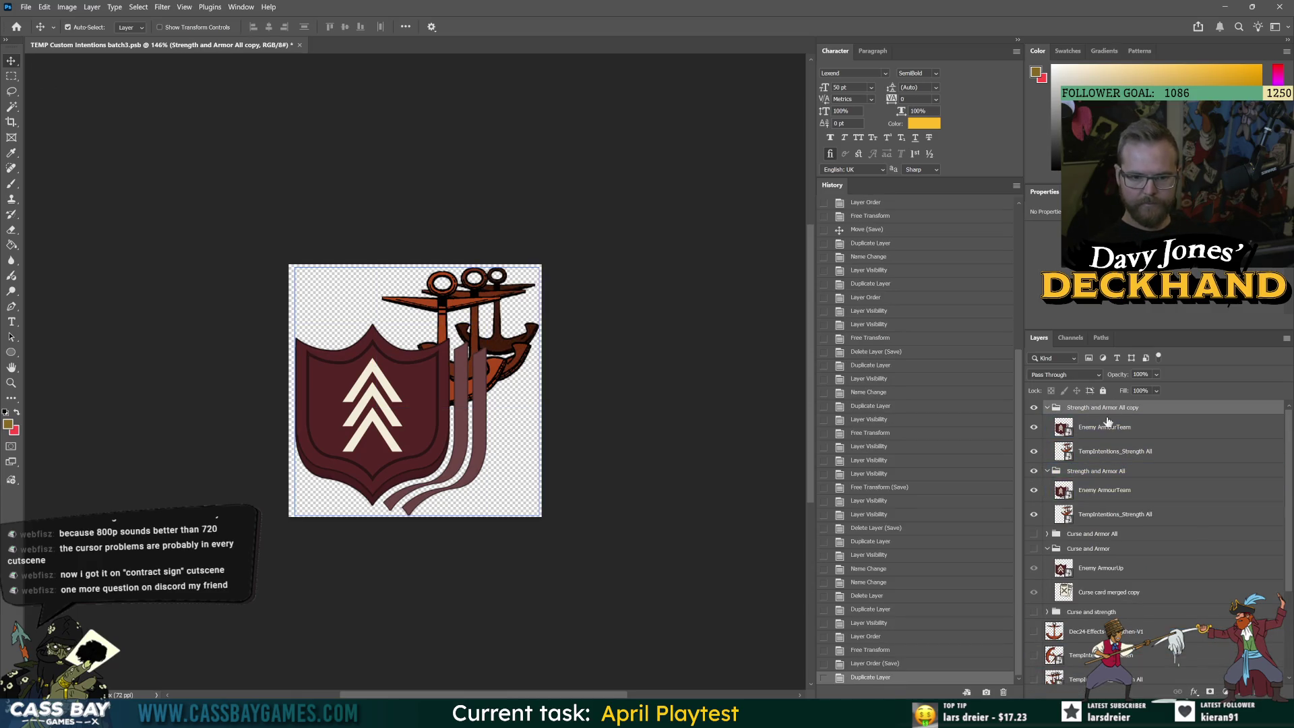
Rename the original group Strength All and Armor All and lock it
{"action": "double_click", "coordinate": [1101, 472]}
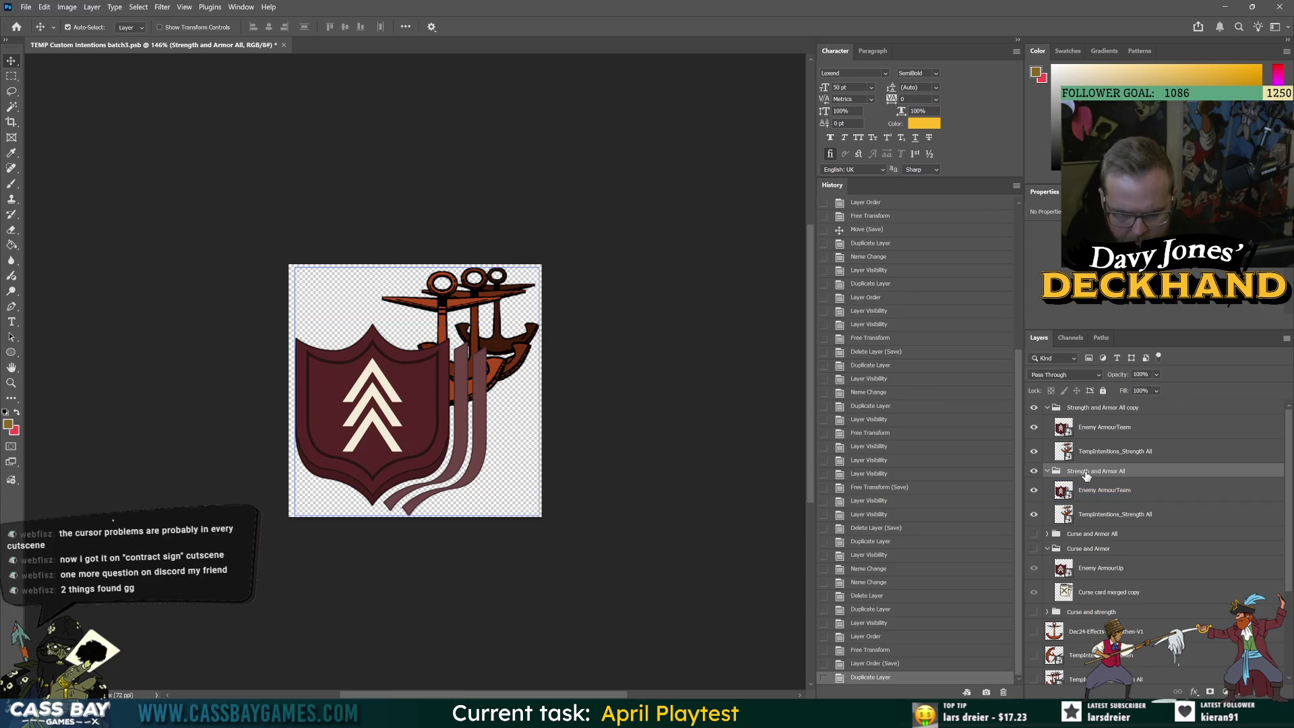
{"action": "left_click", "coordinate": [1090, 470]}
{"action": "type", "text": "All"}
{"action": "key", "text": "Return"}
{"action": "left_click", "coordinate": [1102, 390]}
Rename the duplicate group Strength One and Armor All
{"action": "left_click", "coordinate": [1086, 413]}
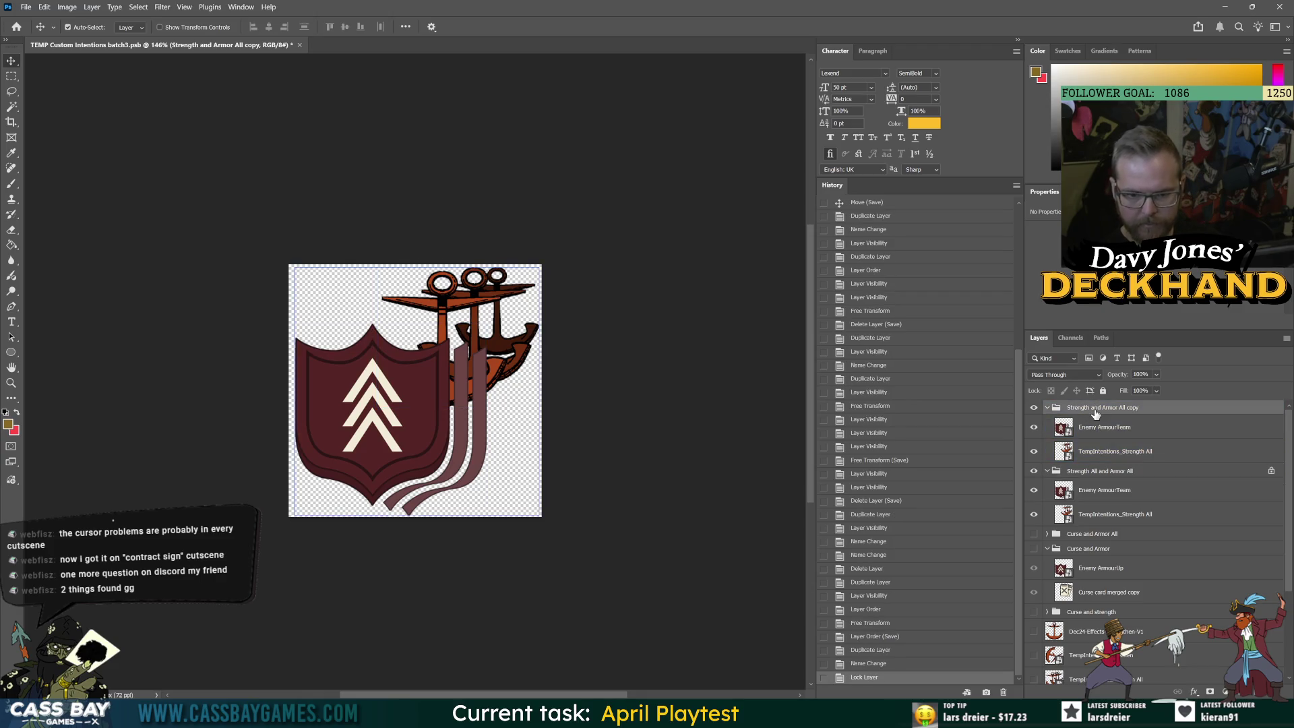
{"action": "double_click", "coordinate": [1112, 407]}
{"action": "left_click", "coordinate": [1131, 424]}
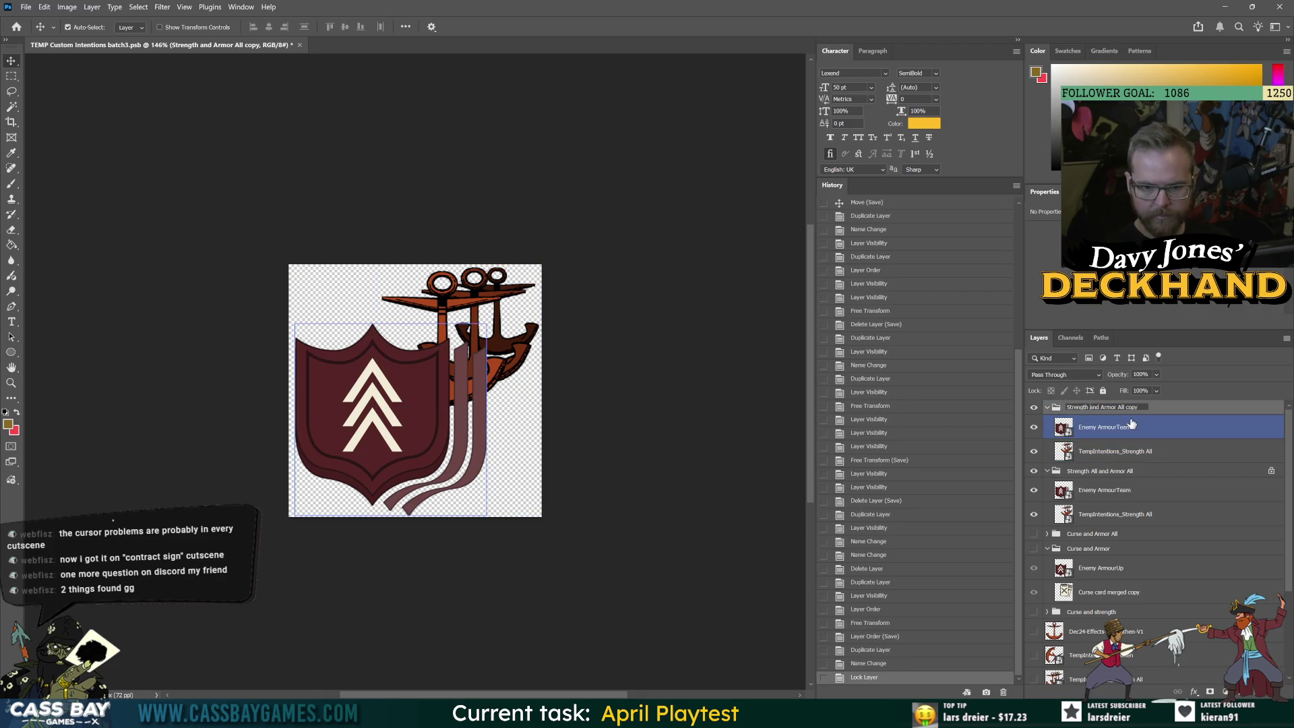
{"action": "type", "text": "One"}
{"action": "key", "text": "Return"}
{"action": "double_click", "coordinate": [1134, 410]}
{"action": "key", "text": "End"}
{"action": "key", "text": "BackSpace"}
{"action": "key", "text": "Return"}
{"action": "left_click", "coordinate": [1115, 451]}
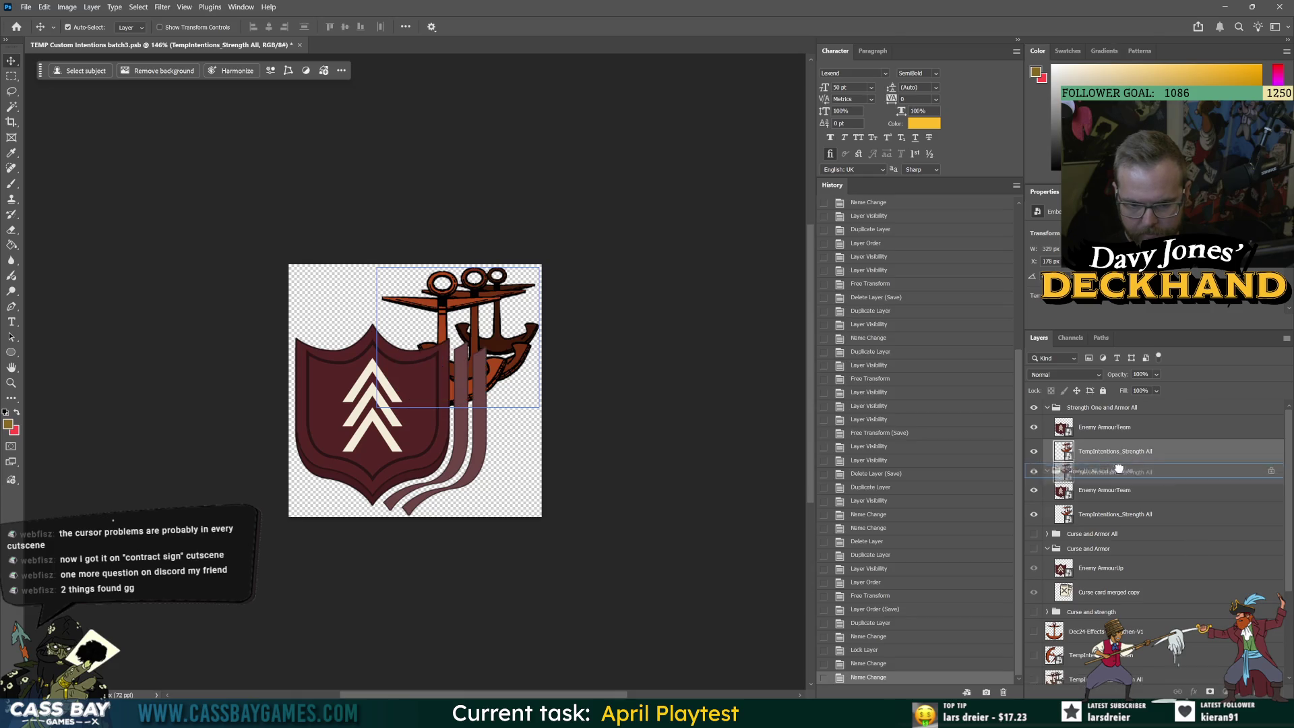
Place the Dec24-Effects-Strengthen-V1 anchor in the group at 50% size in the top-right corner
{"action": "scroll", "coordinate": [1091, 640], "scroll_direction": "down", "scroll_amount": 3}
{"action": "mouse_move", "coordinate": [1078, 504]}
{"action": "left_mouse_down", "text": "alt"}
{"action": "mouse_move", "coordinate": [1081, 445]}
{"action": "mouse_move", "coordinate": [1091, 462]}
{"action": "left_mouse_up", "text": "alt"}
{"action": "left_click", "coordinate": [1033, 451]}
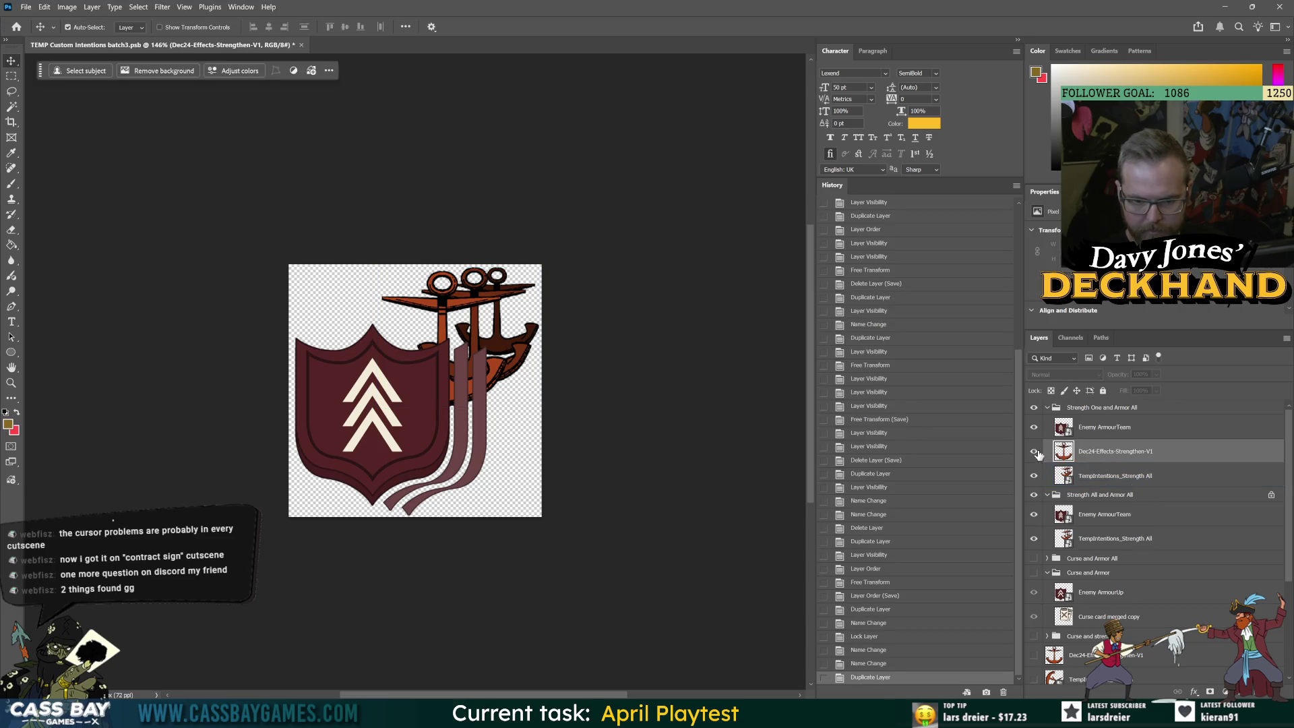
{"action": "key", "text": "ctrl+t"}
{"action": "left_click_drag", "start_coordinate": [289, 386], "coordinate": [390, 386]}
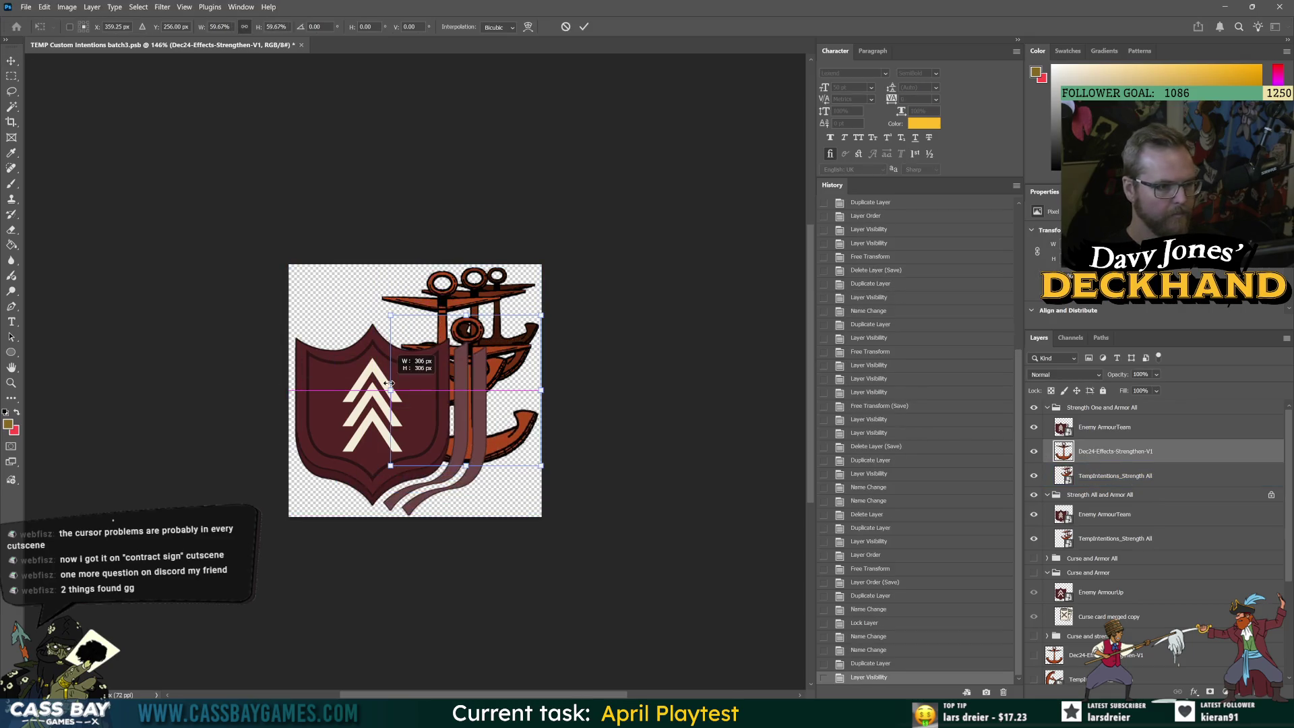
{"action": "left_click_drag", "start_coordinate": [495, 406], "coordinate": [495, 340]}
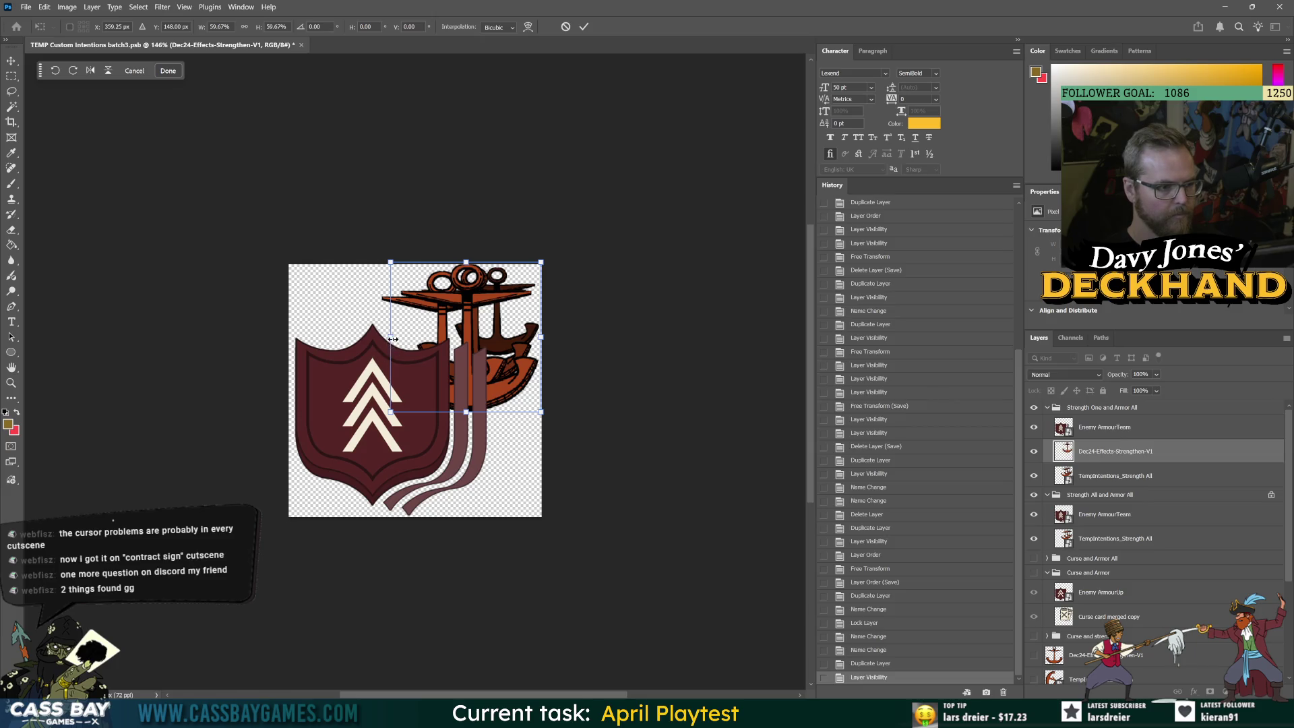
{"action": "left_click_drag", "start_coordinate": [393, 339], "coordinate": [414, 335]}
{"action": "left_click_drag", "start_coordinate": [496, 312], "coordinate": [497, 332]}
{"action": "key", "text": "Left"}
{"action": "key", "text": "Left"}
{"action": "key", "text": "Left"}
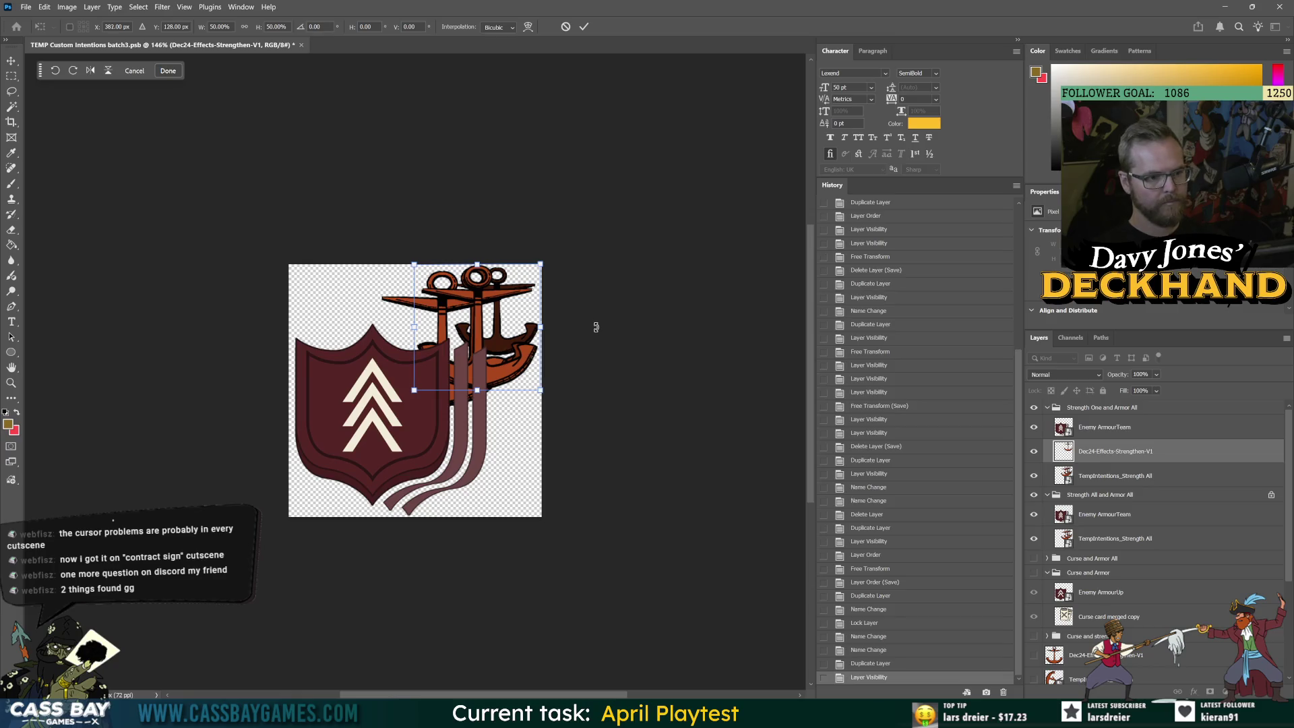
{"action": "key", "text": "Return"}
Hide the TempIntentions_Strength All layer and its group, save, and cancel the export
{"action": "left_click", "coordinate": [1033, 475]}
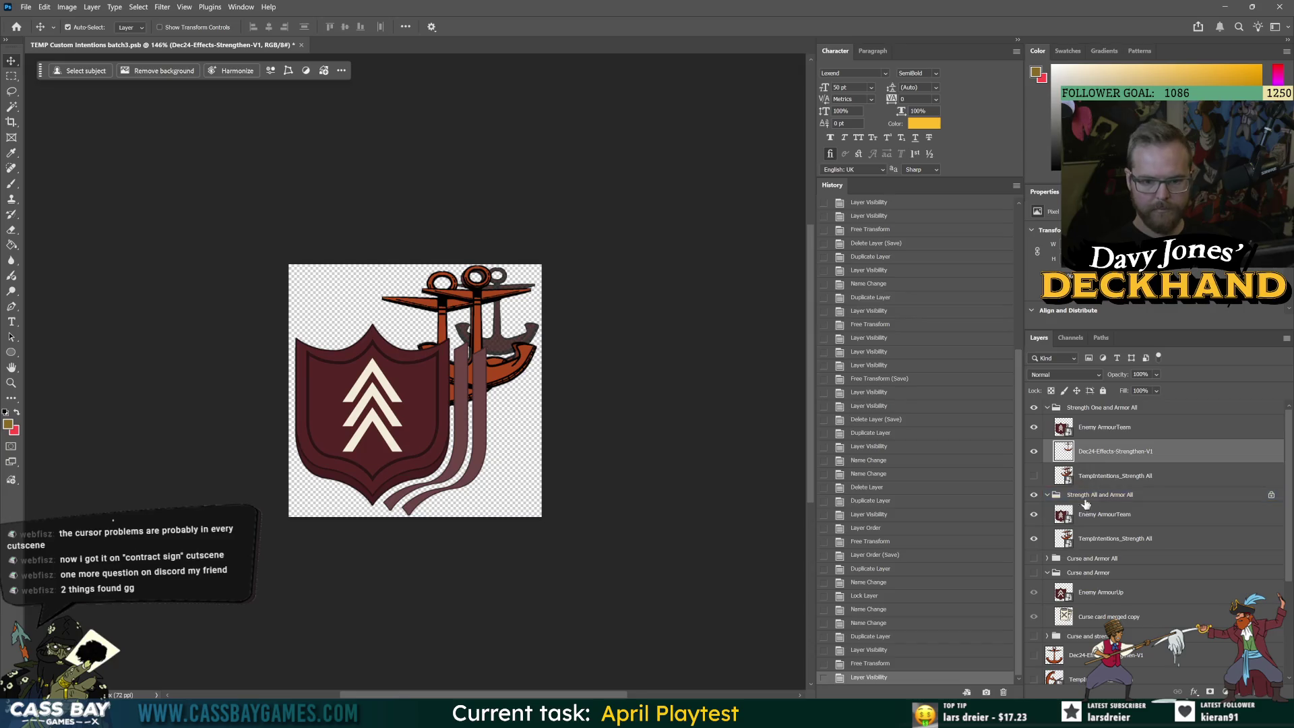
{"action": "left_click", "coordinate": [1034, 495]}
{"action": "key", "text": "ctrl+s"}
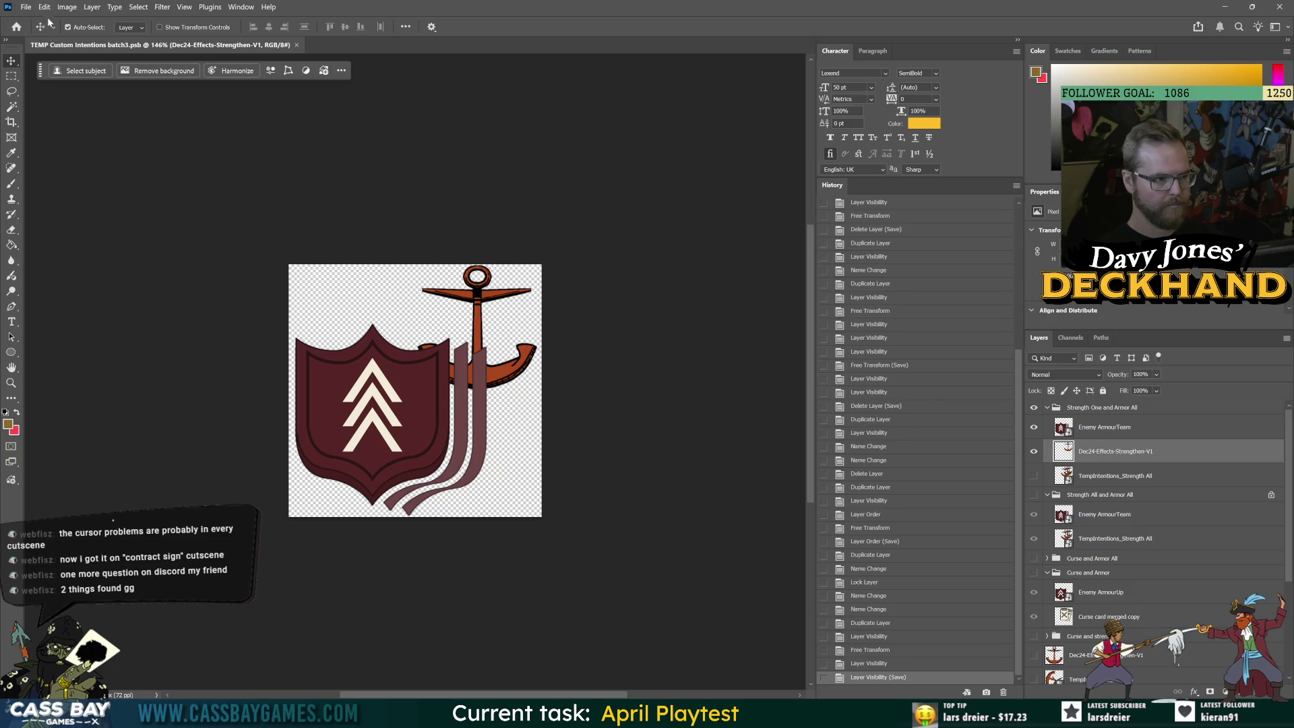
{"action": "left_click", "coordinate": [26, 7]}
{"action": "mouse_move", "coordinate": [101, 207]}
{"action": "left_click", "coordinate": [205, 208]}
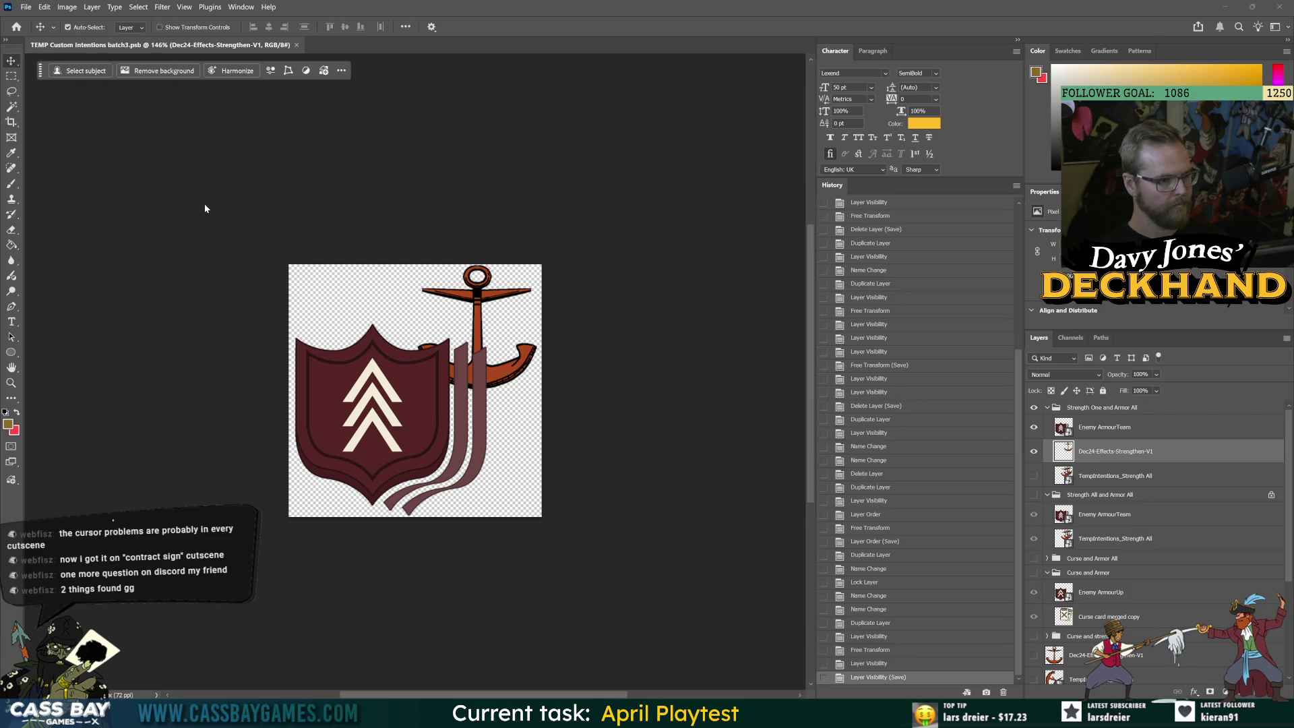
{"action": "key", "text": "Return"}
Duplicate the group as 'Strength 1 and armor 1', hide the original, and open the Strength All smart object
{"action": "left_click", "coordinate": [1076, 409]}
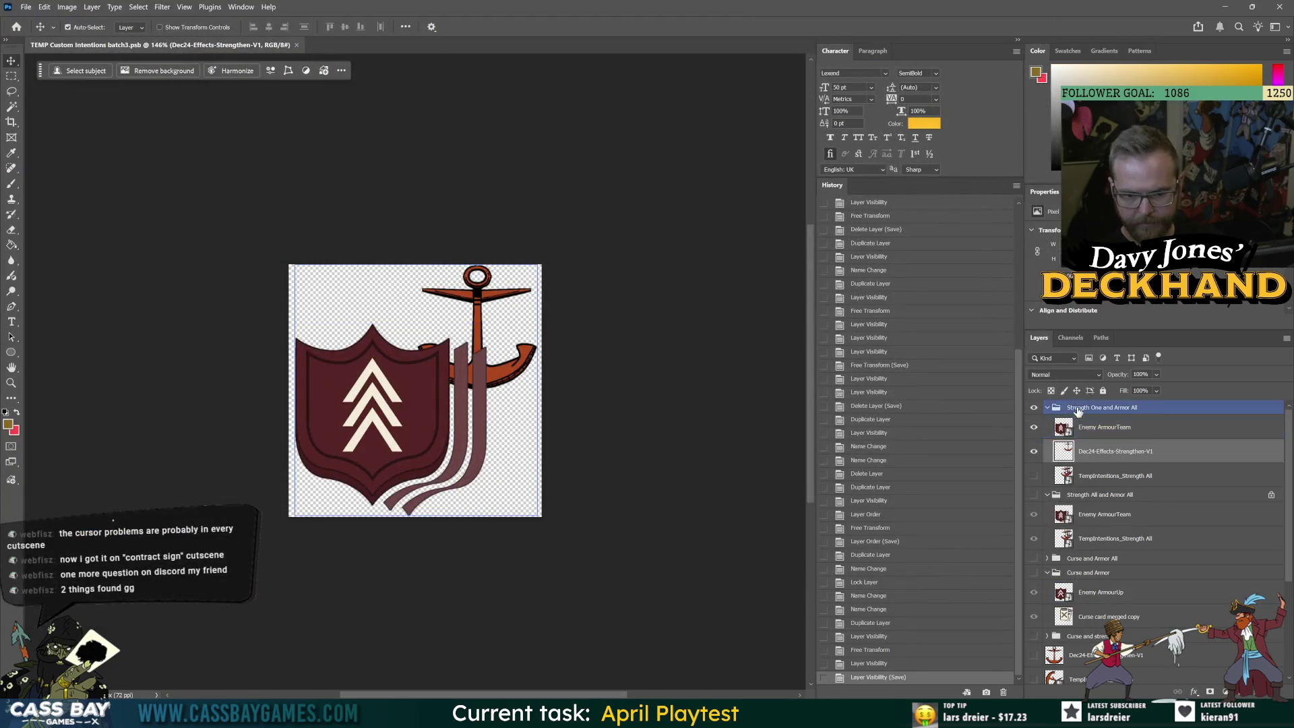
{"action": "key", "text": "ctrl+j"}
{"action": "left_click", "coordinate": [1036, 496]}
{"action": "left_click", "coordinate": [1035, 496]}
{"action": "double_click", "coordinate": [1100, 408]}
{"action": "type", "text": "Strength 1 and armor 1"}
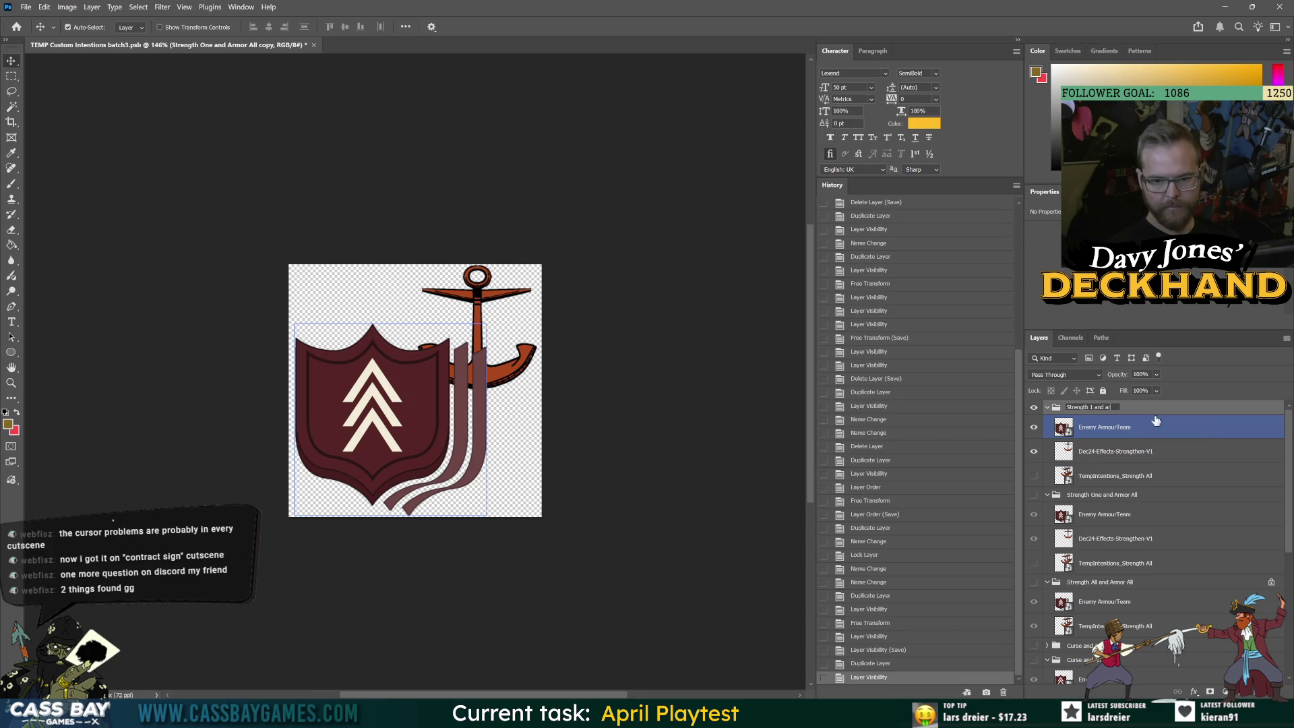
{"action": "key", "text": "Return"}
{"action": "left_click", "coordinate": [1099, 434]}
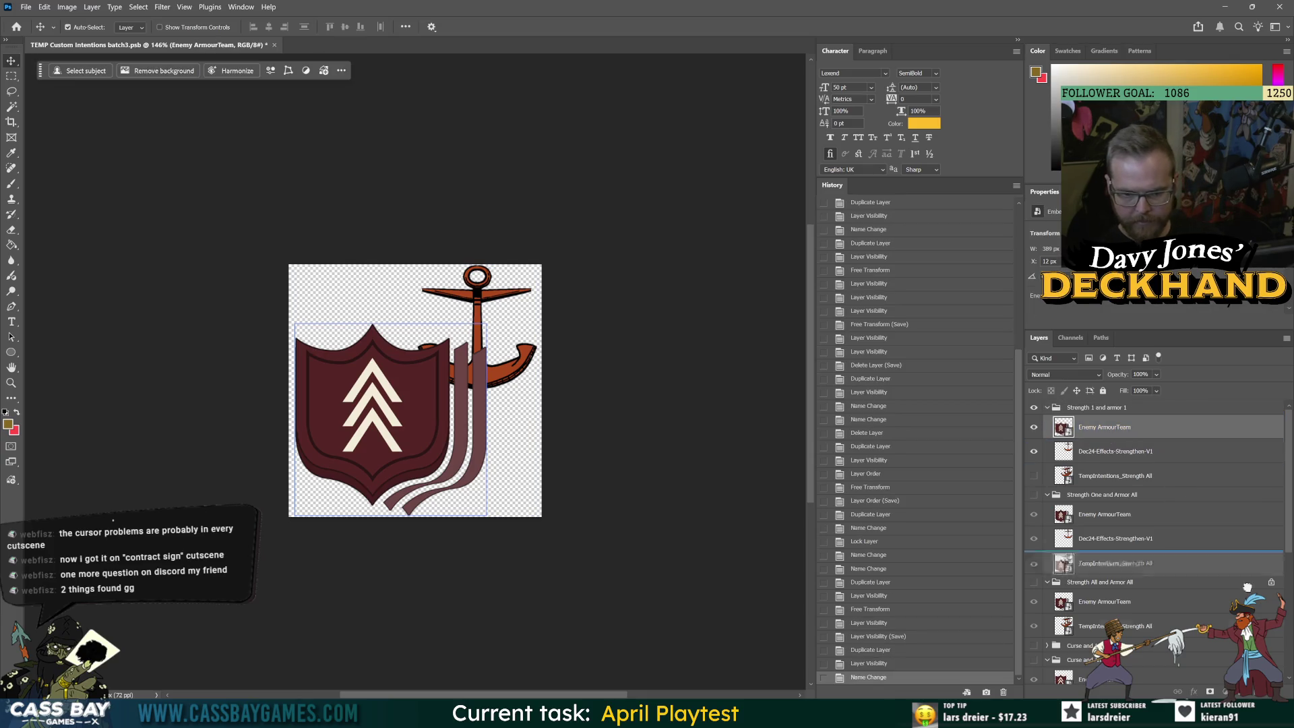
{"action": "double_click", "coordinate": [1063, 475]}
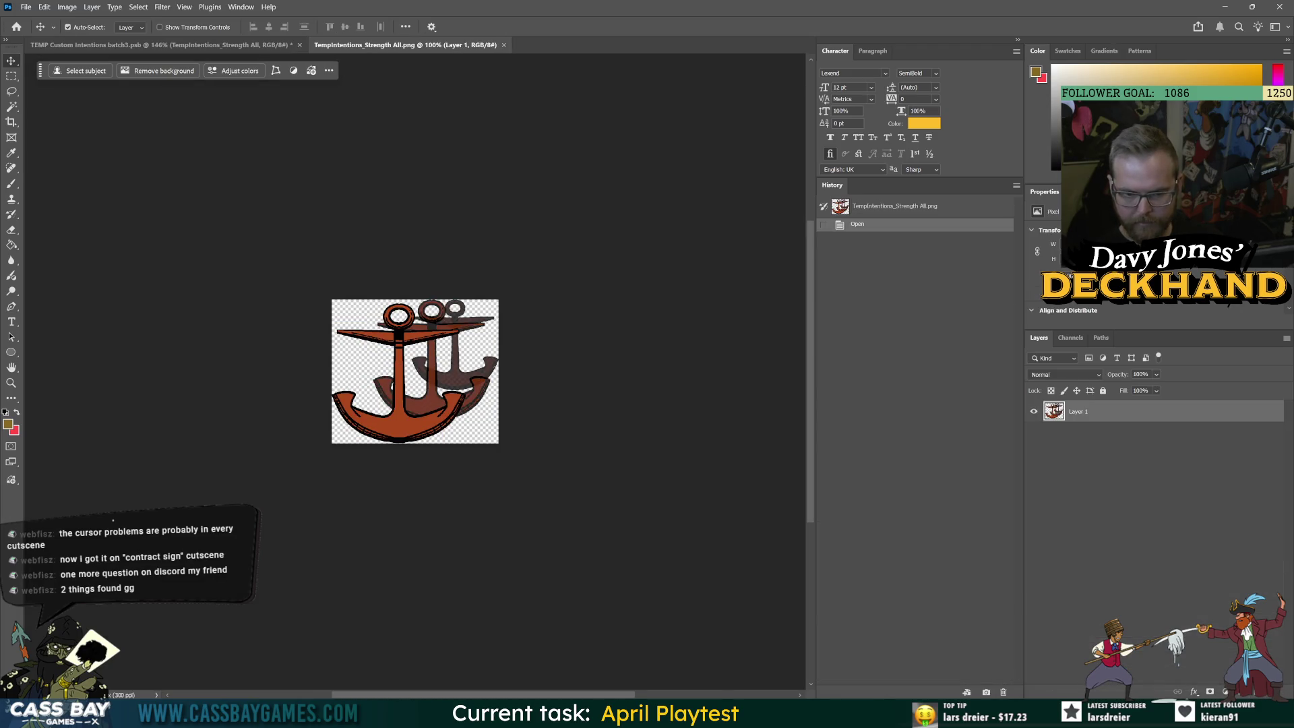
Close the anchor image and delete the leftover TempIntentions_Strength All layers
{"action": "left_click", "coordinate": [504, 45]}
{"action": "mouse_move", "coordinate": [1090, 483]}
{"action": "left_mouse_down"}
{"action": "mouse_move", "coordinate": [1091, 683]}
{"action": "mouse_move", "coordinate": [1273, 692]}
{"action": "left_mouse_up"}
{"action": "left_click", "coordinate": [1070, 515]}
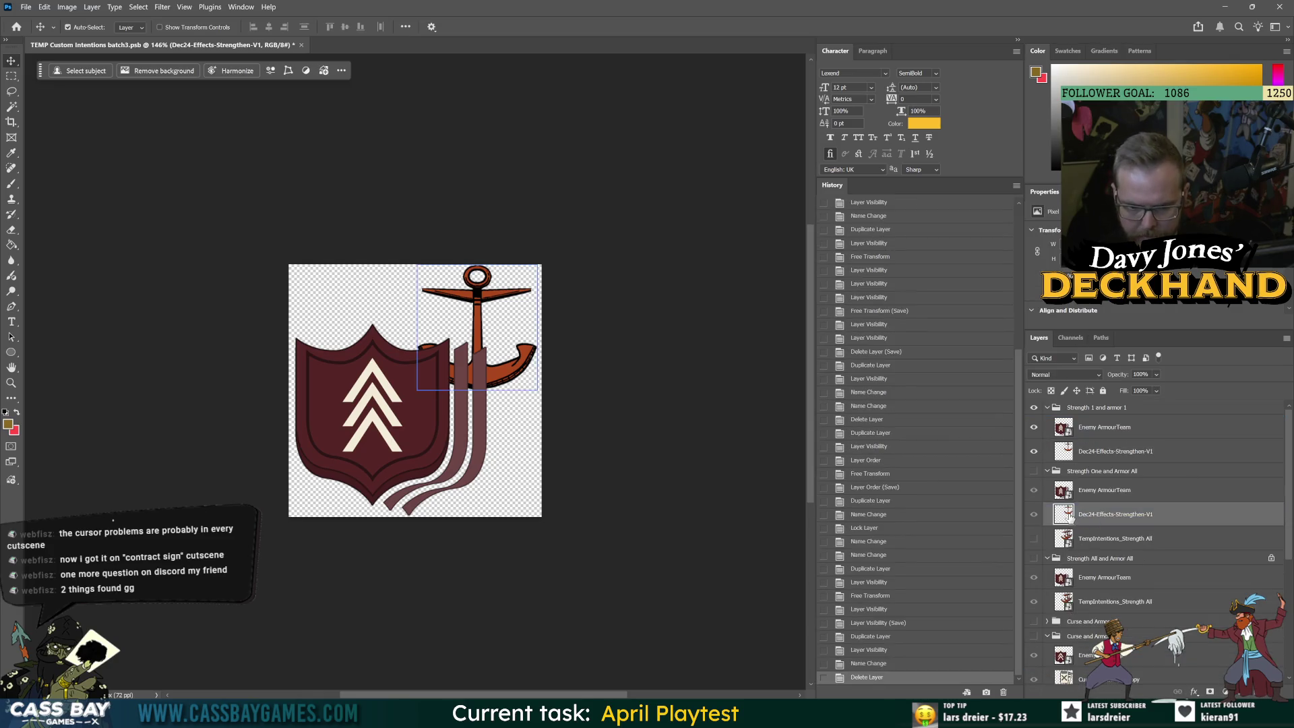
{"action": "key", "text": "Delete"}
{"action": "scroll", "coordinate": [1142, 586], "scroll_direction": "down", "scroll_amount": 5}
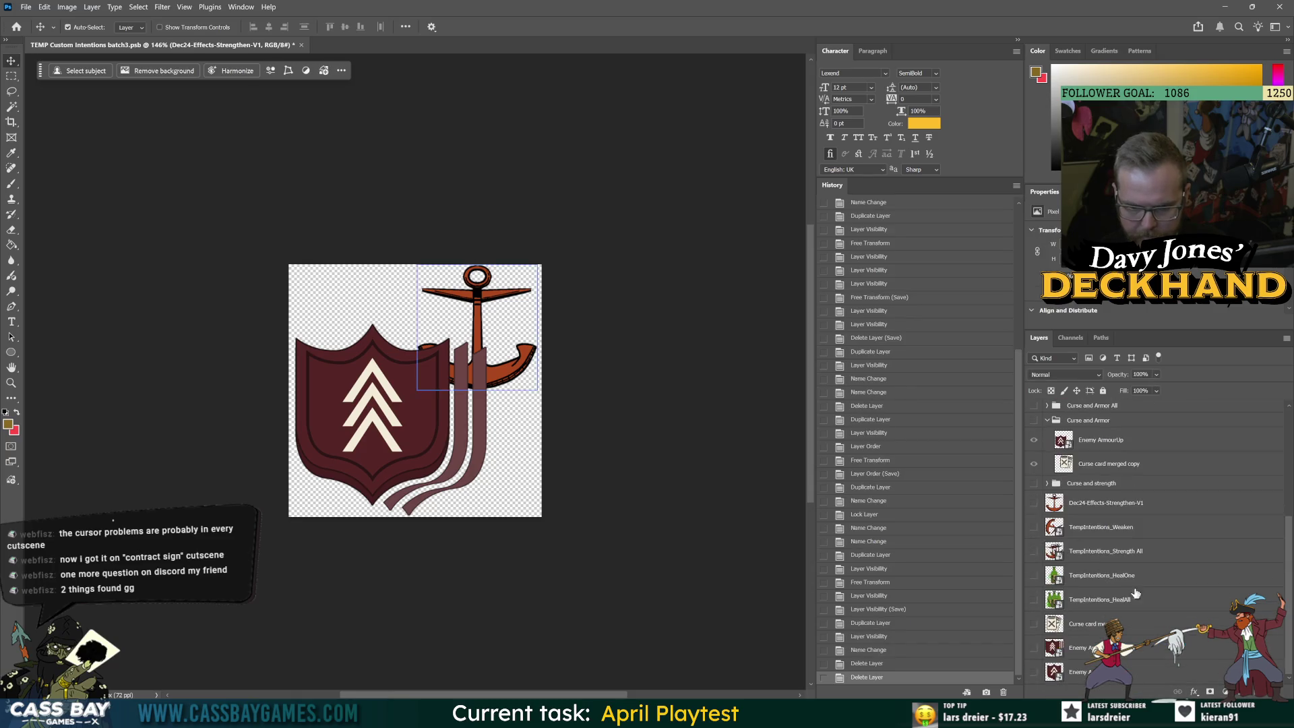
{"action": "scroll", "coordinate": [1144, 579], "scroll_direction": "up", "scroll_amount": 5}
Copy Enemy ArmourUp into Strength 1 and armor 1, scaled to about 78% and shifted left and down
{"action": "left_click_drag", "start_coordinate": [1100, 543], "coordinate": [1094, 417], "text": "alt"}
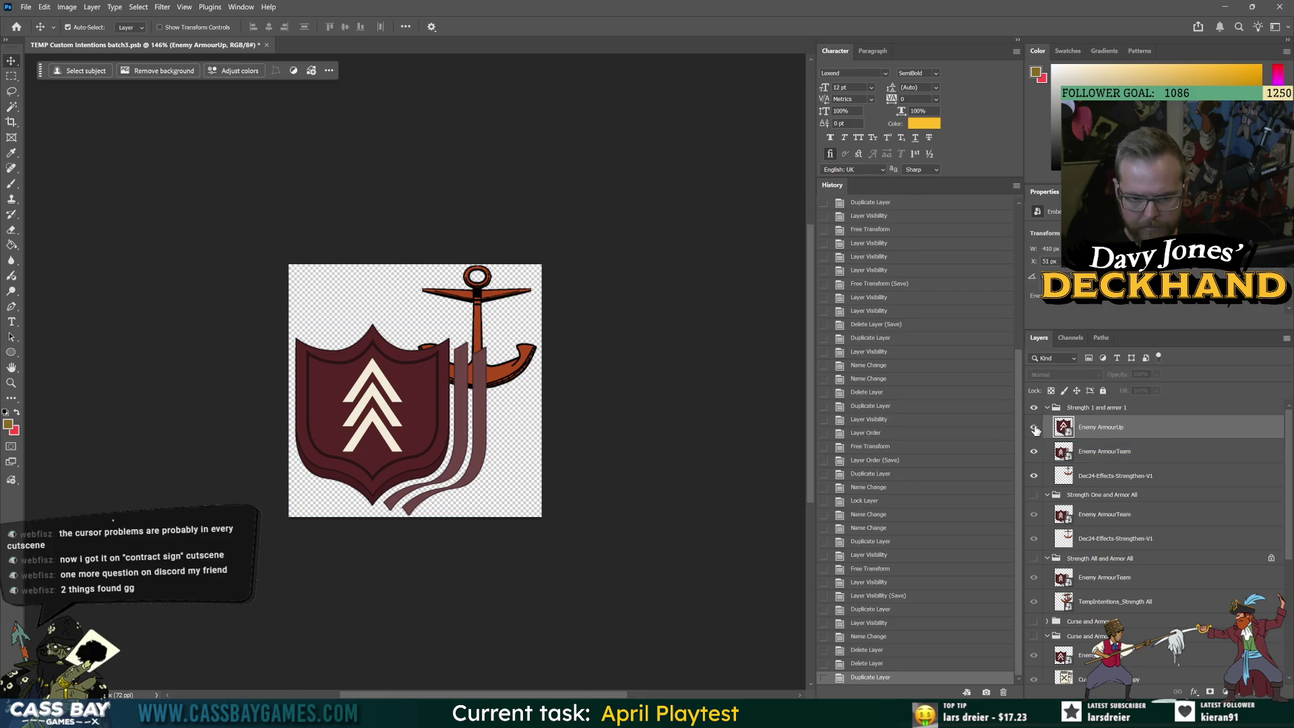
{"action": "left_click", "coordinate": [1033, 427]}
{"action": "key", "text": "ctrl+t"}
{"action": "left_click_drag", "start_coordinate": [541, 390], "coordinate": [418, 367]}
{"action": "left_click_drag", "start_coordinate": [381, 314], "coordinate": [381, 337]}
{"action": "key", "text": "Return"}
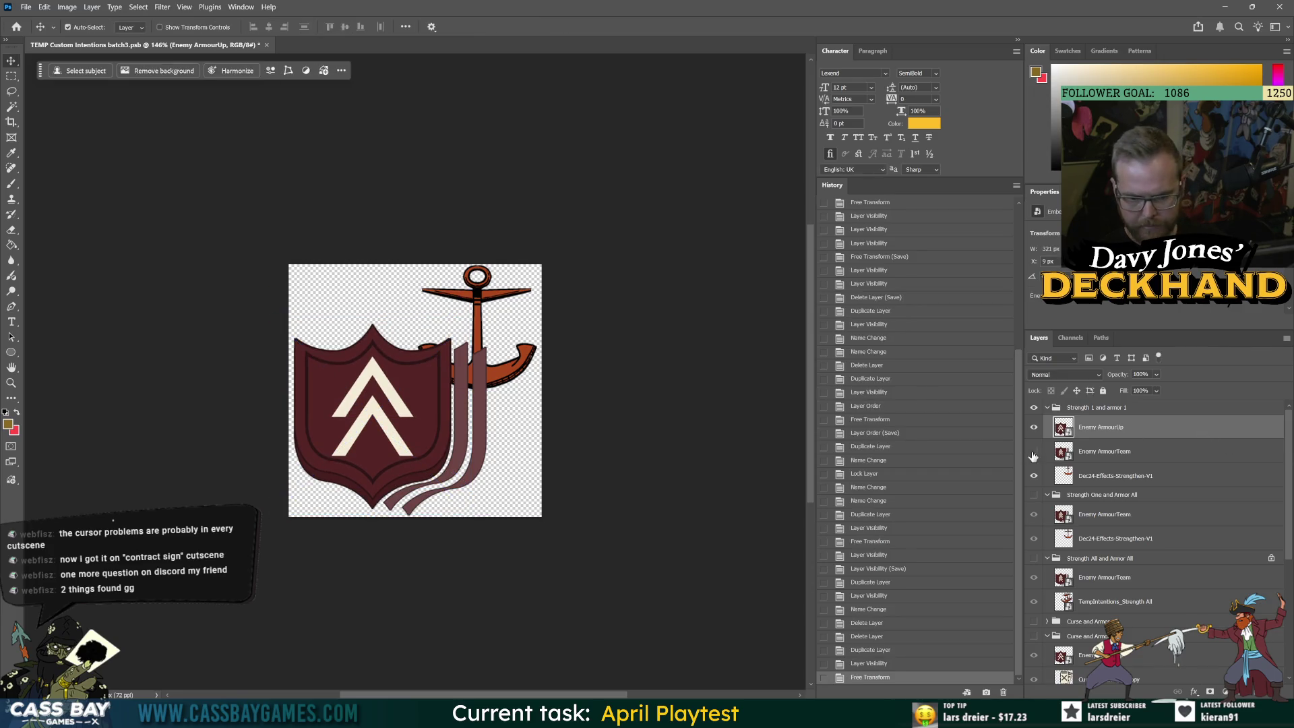
Remove the Enemy ArmourTeam layer from the group
{"action": "left_click", "coordinate": [1034, 452]}
{"action": "left_click", "coordinate": [1083, 457]}
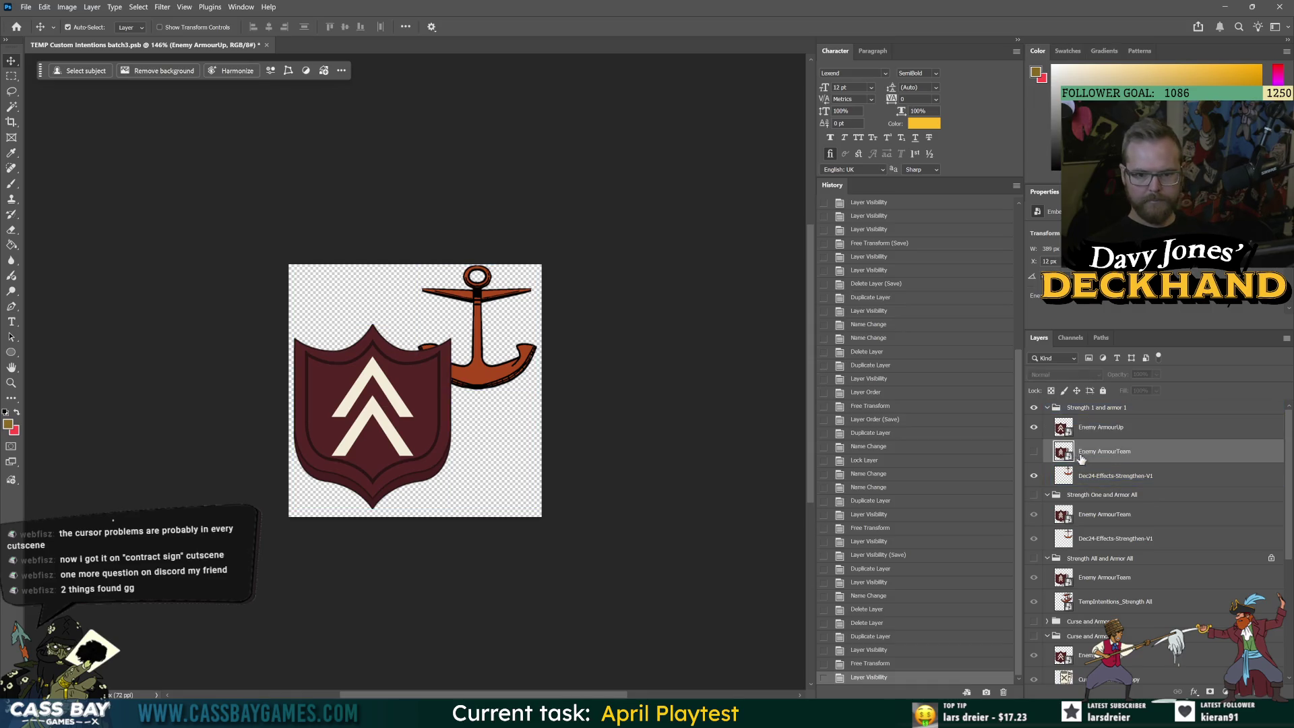
{"action": "key", "text": "Delete"}
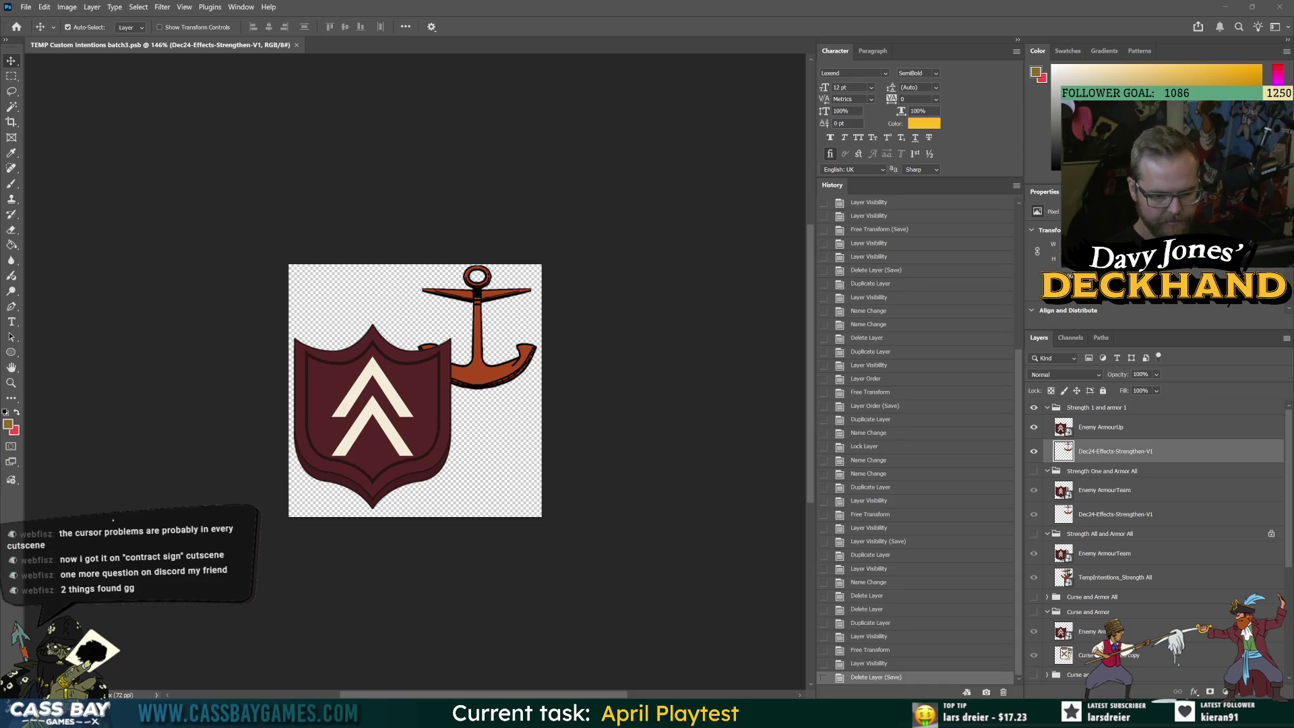
Start and cancel two screen captures, then bring up the Windows task switcher
{"action": "mouse_move", "coordinate": [907, 714]}
{"action": "mouse_move", "coordinate": [726, 714]}
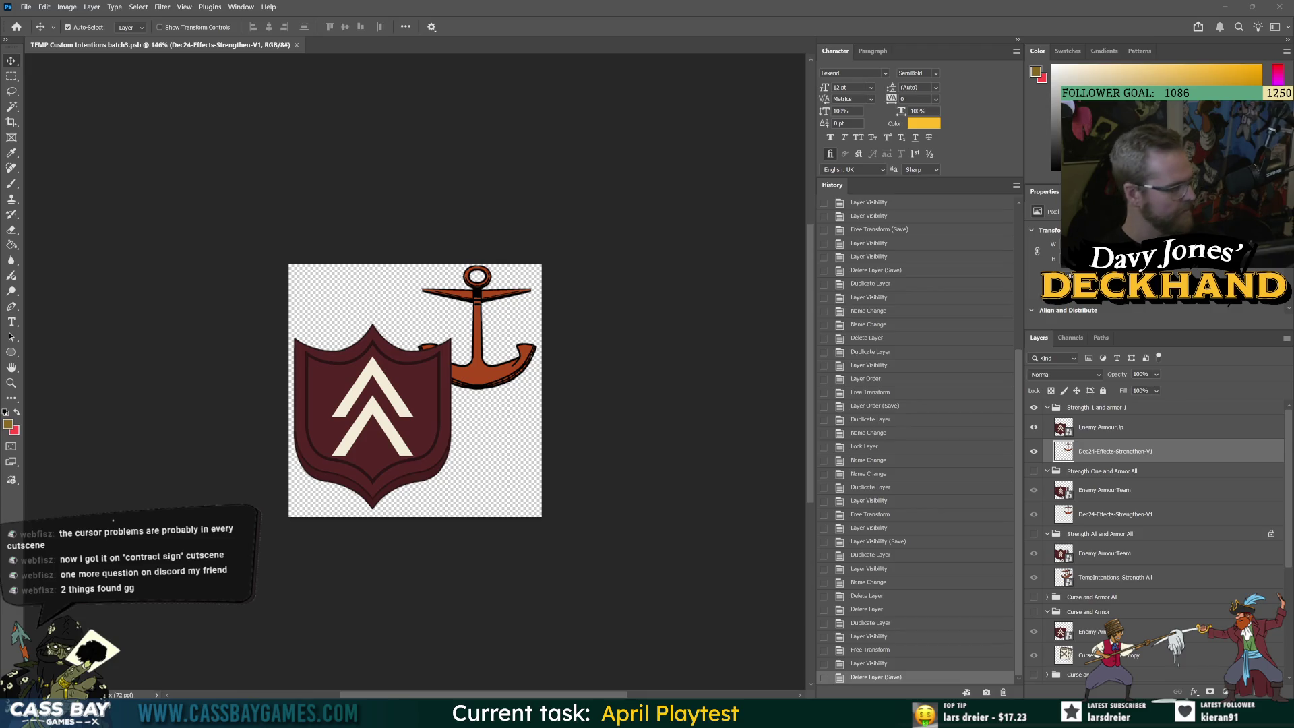
{"action": "key", "text": "super+shift+s"}
{"action": "key", "text": "Escape"}
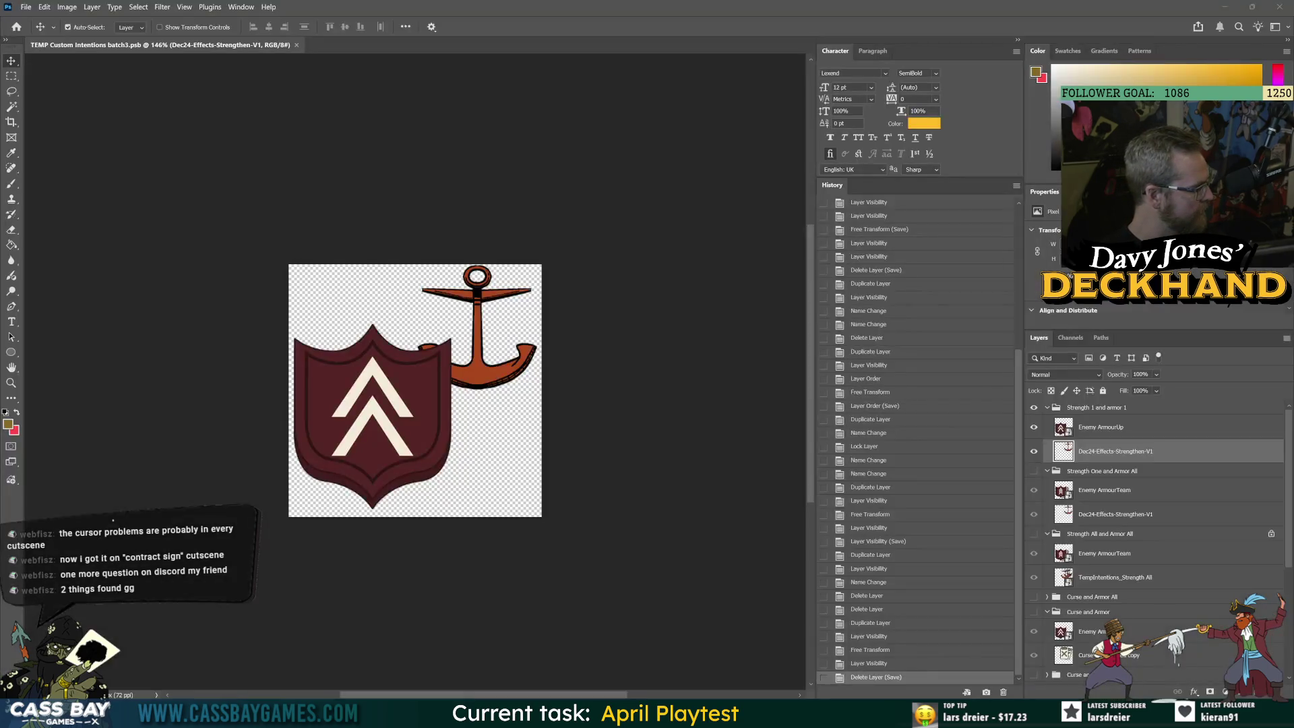
{"action": "key", "text": "super+shift+s"}
{"action": "key", "text": "Escape"}
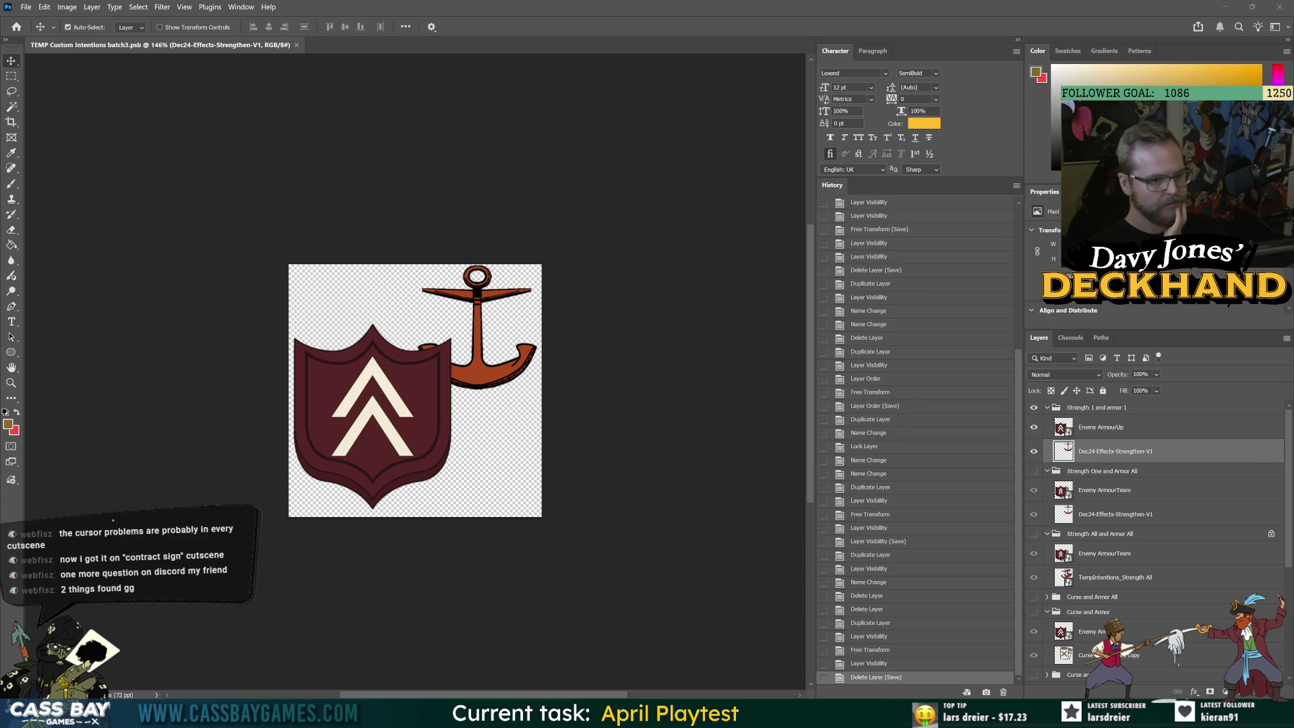
{"action": "scroll", "coordinate": [1150, 613], "scroll_direction": "down", "scroll_amount": 4}
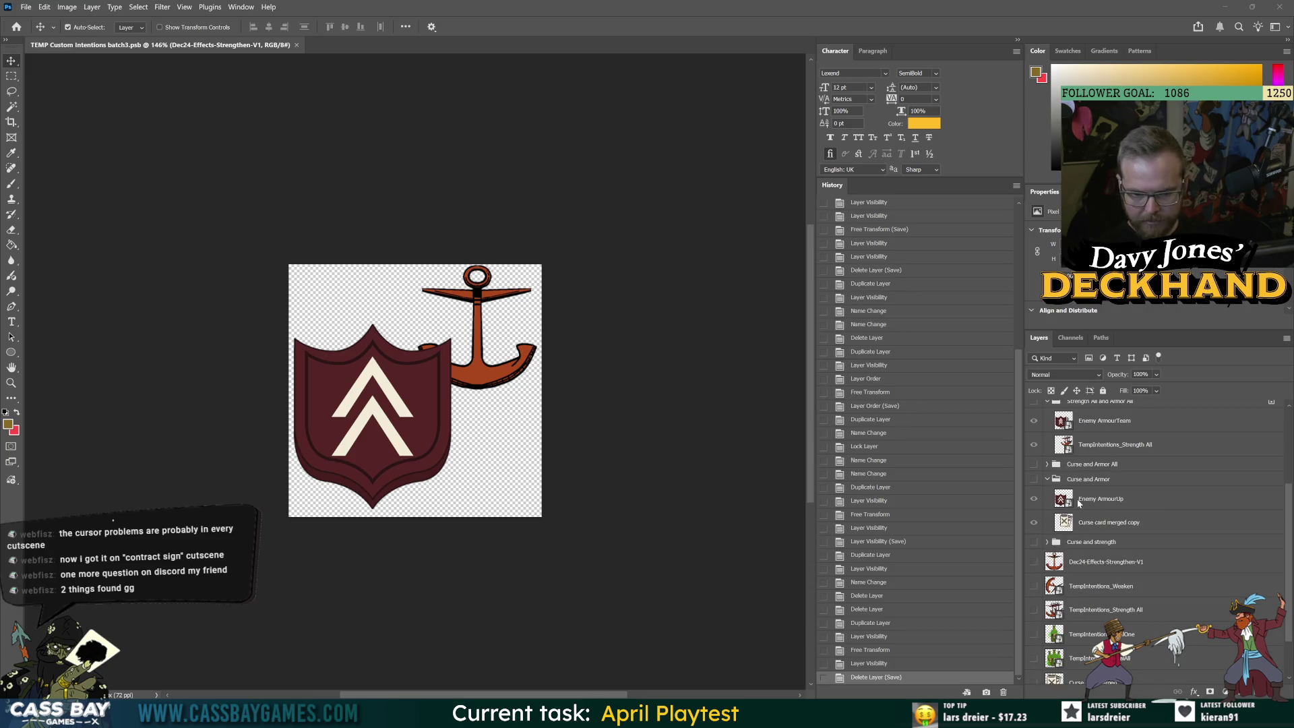
{"action": "key", "text": "alt+Tab"}
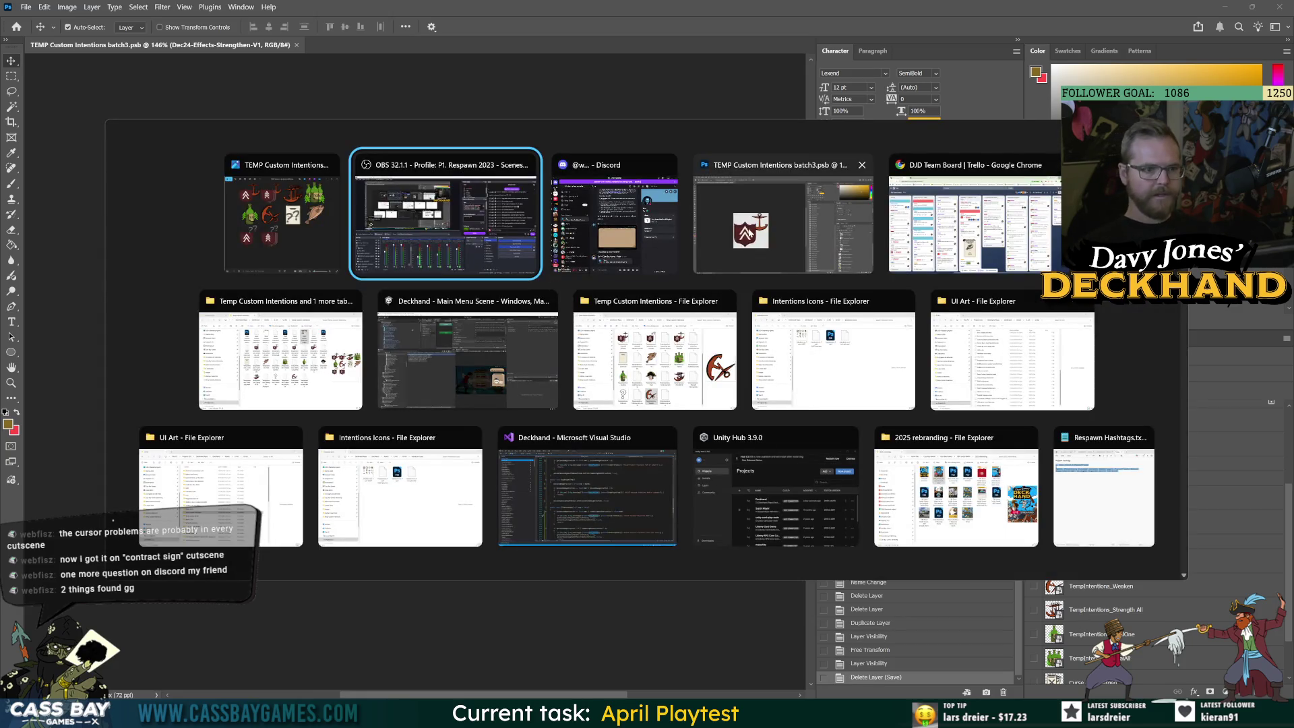
{"action": "left_click", "coordinate": [463, 354]}
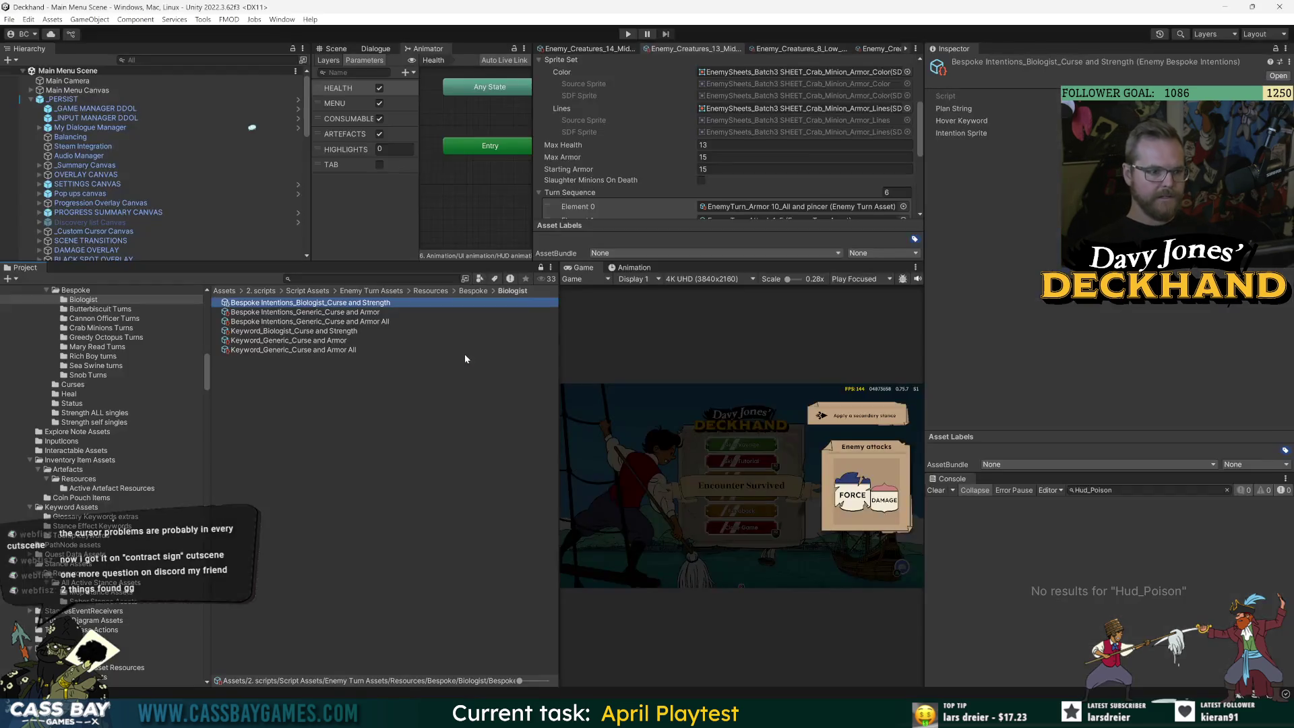
{"action": "left_click", "coordinate": [310, 312]}
{"action": "left_click", "coordinate": [330, 321]}
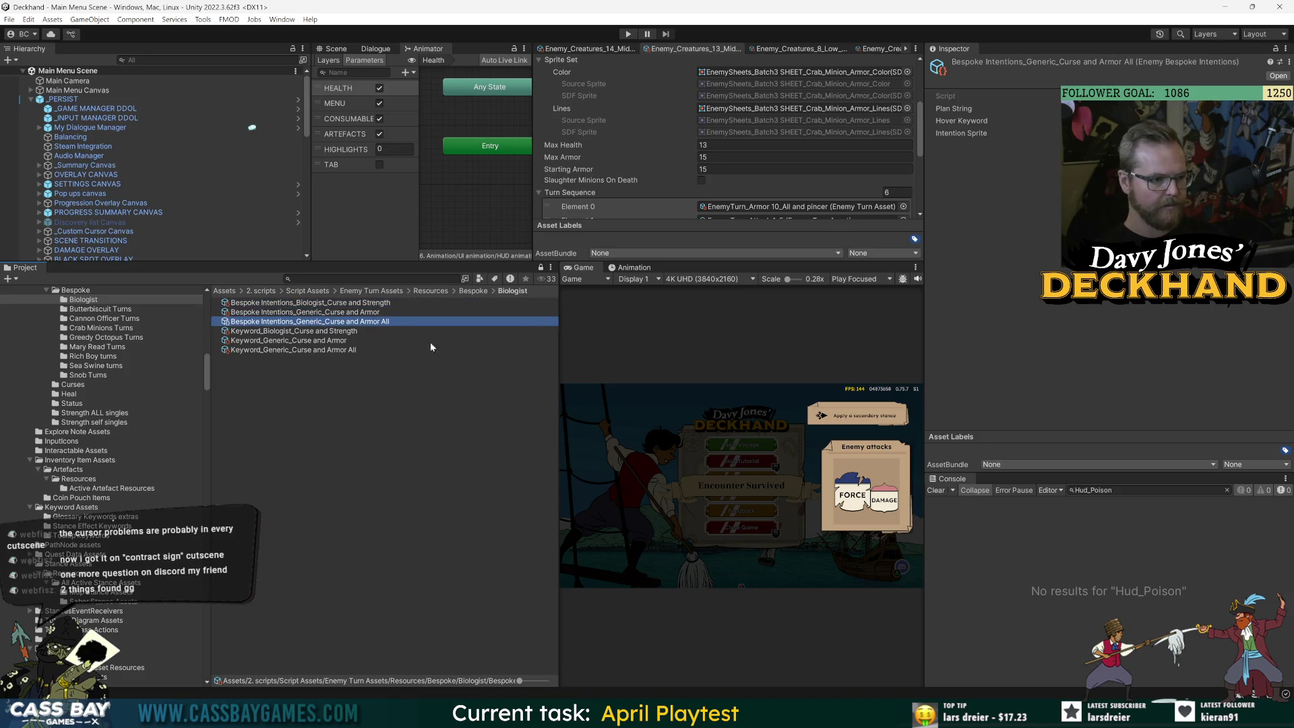
{"action": "left_click", "coordinate": [355, 331]}
{"action": "left_click", "coordinate": [308, 349]}
{"action": "key", "text": "alt+Tab"}
{"action": "key", "text": "alt+Tab"}
{"action": "key", "text": "alt+Tab"}
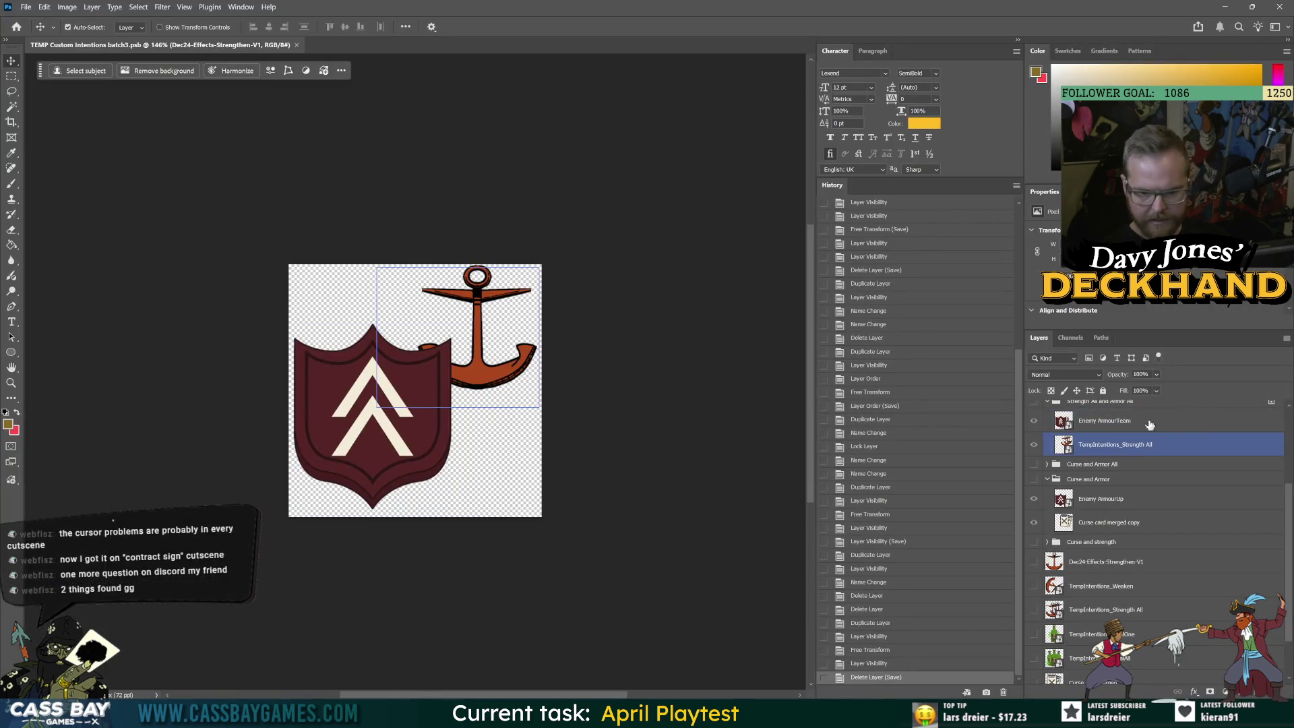
Duplicate the Strength 1 and armor 1 group and rename the copy 'Strength 1 and curse'
{"action": "left_click", "coordinate": [1083, 524]}
{"action": "left_click", "coordinate": [1100, 486]}
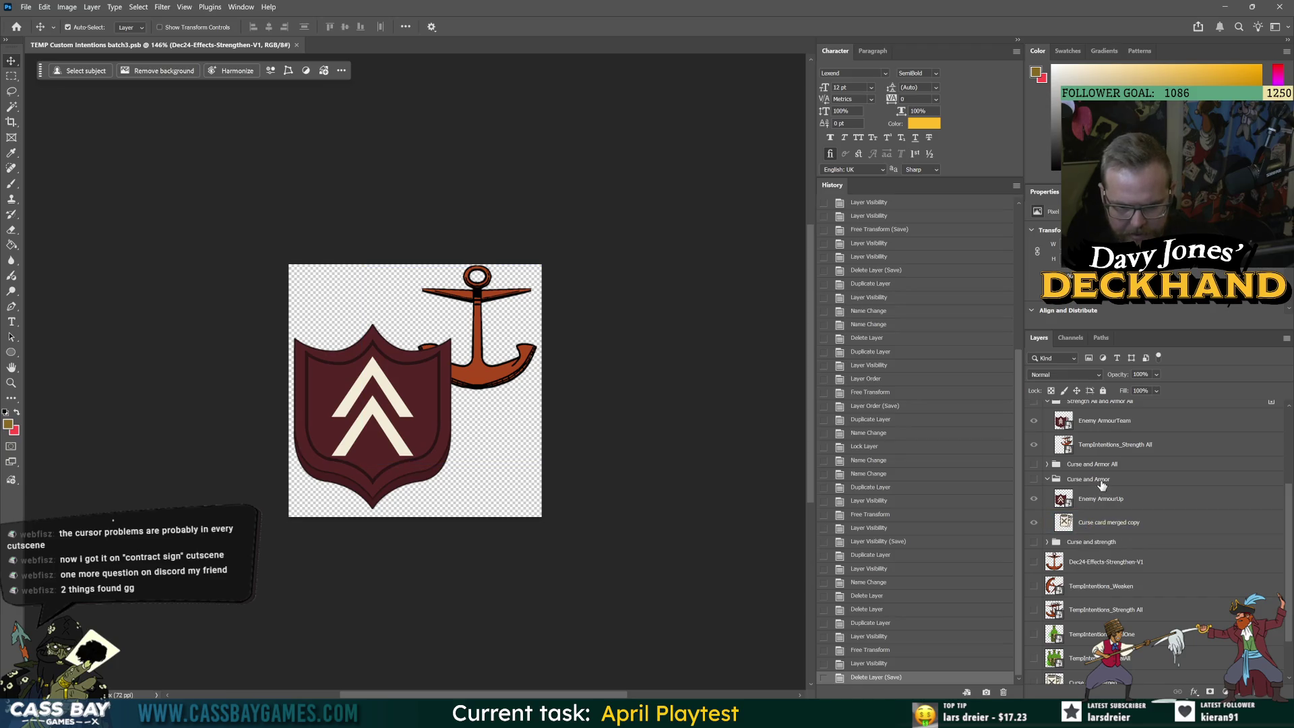
{"action": "scroll", "coordinate": [1102, 485], "scroll_direction": "up", "scroll_amount": 4}
{"action": "left_click", "coordinate": [1055, 409]}
{"action": "key", "text": "ctrl+j"}
{"action": "double_click", "coordinate": [1095, 406]}
{"action": "left_click", "coordinate": [1097, 406]}
{"action": "left_click", "coordinate": [1112, 427]}
{"action": "type", "text": "urse"}
{"action": "key", "text": "Return"}
Show the Curse card merged layer in the new group, shrinking it and shifting it left
{"action": "left_click", "coordinate": [1115, 451]}
{"action": "scroll", "coordinate": [1146, 512], "scroll_direction": "down", "scroll_amount": 3}
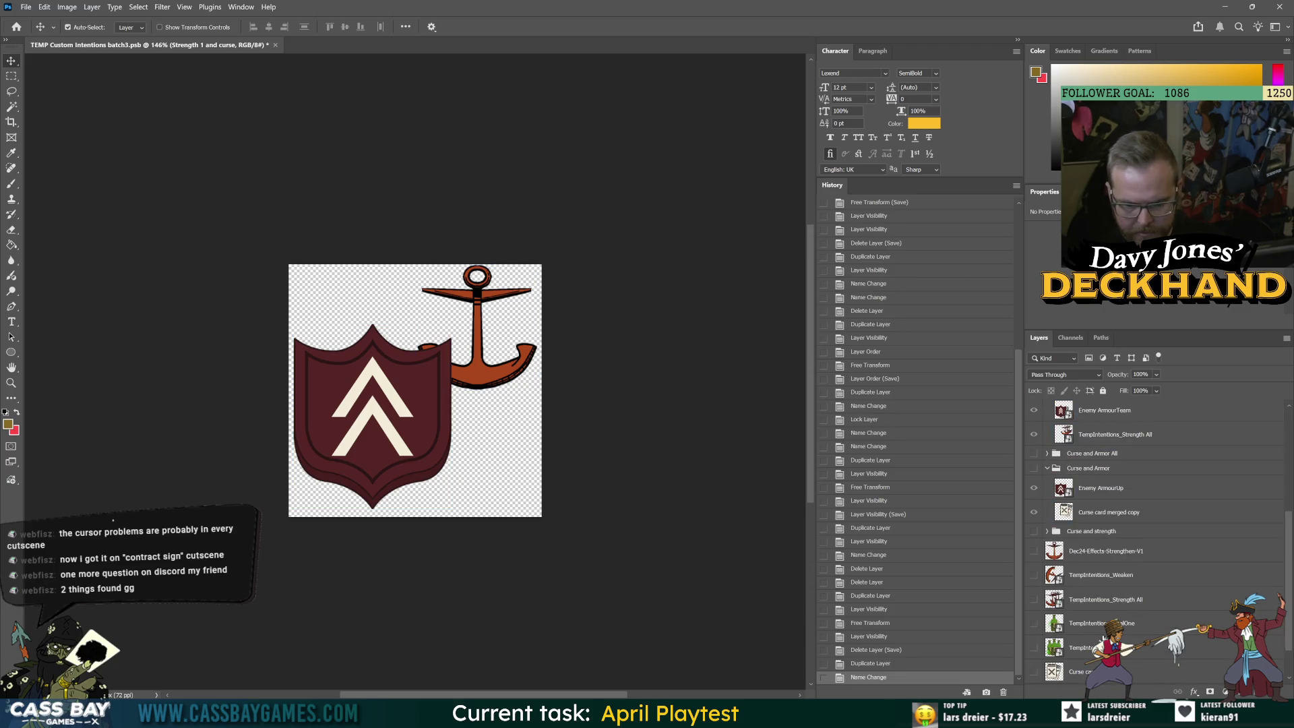
{"action": "left_click", "coordinate": [1120, 550]}
{"action": "mouse_move", "coordinate": [1121, 525]}
{"action": "left_mouse_down"}
{"action": "mouse_move", "coordinate": [1111, 428]}
{"action": "mouse_move", "coordinate": [1057, 468]}
{"action": "left_mouse_up"}
{"action": "left_click", "coordinate": [1032, 451]}
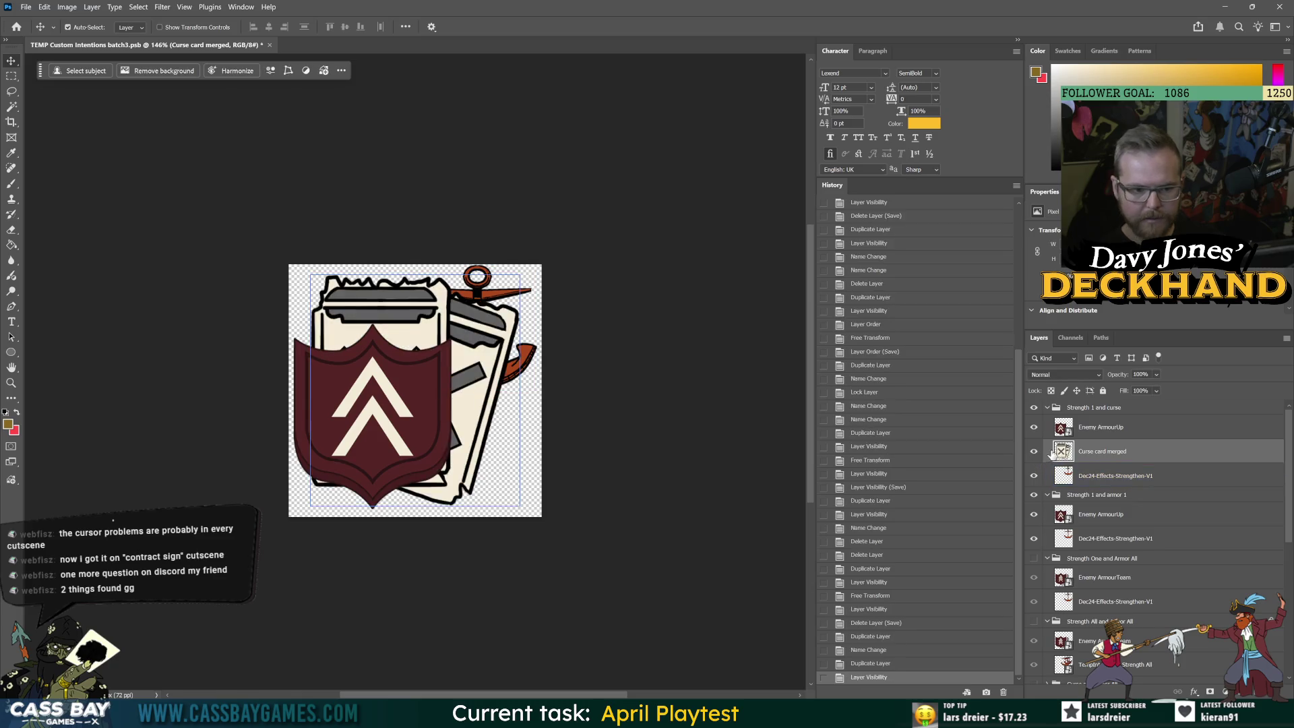
{"action": "key", "text": "ctrl+t"}
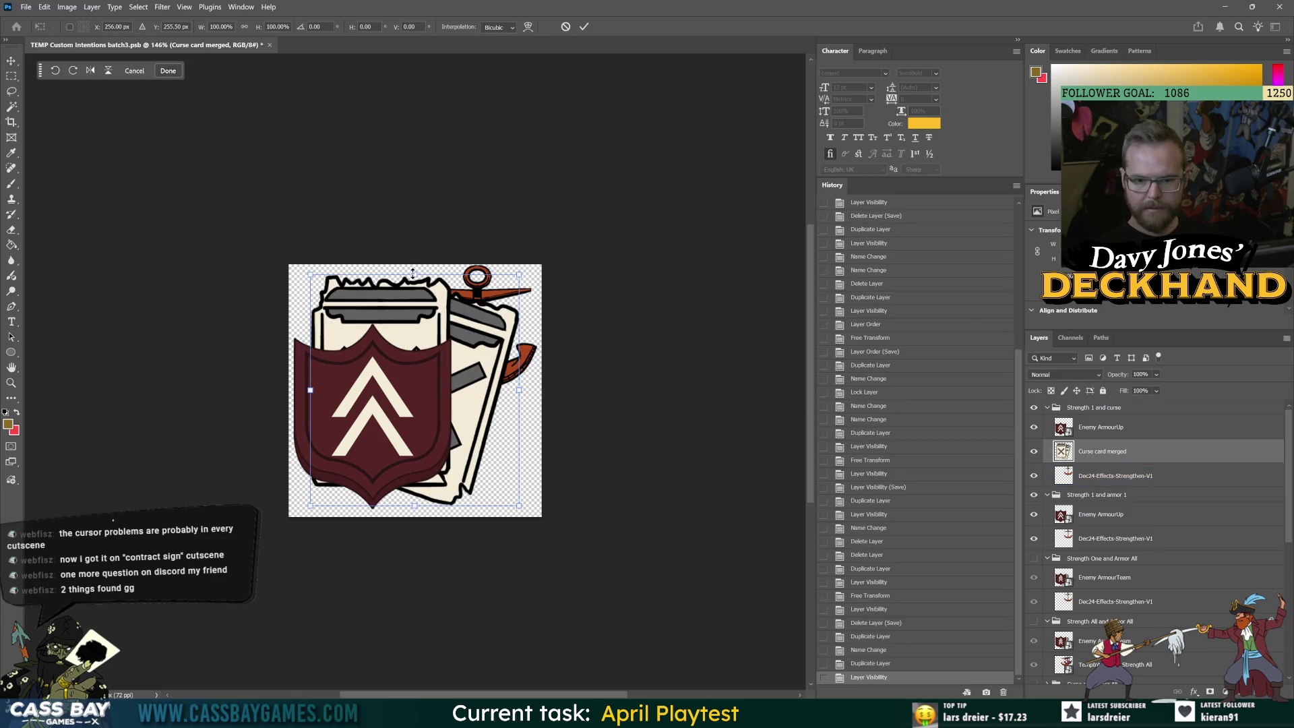
{"action": "mouse_move", "coordinate": [411, 274]}
{"action": "left_mouse_down"}
{"action": "mouse_move", "coordinate": [408, 338]}
{"action": "mouse_move", "coordinate": [390, 339]}
{"action": "left_mouse_up"}
{"action": "key", "text": "Return"}
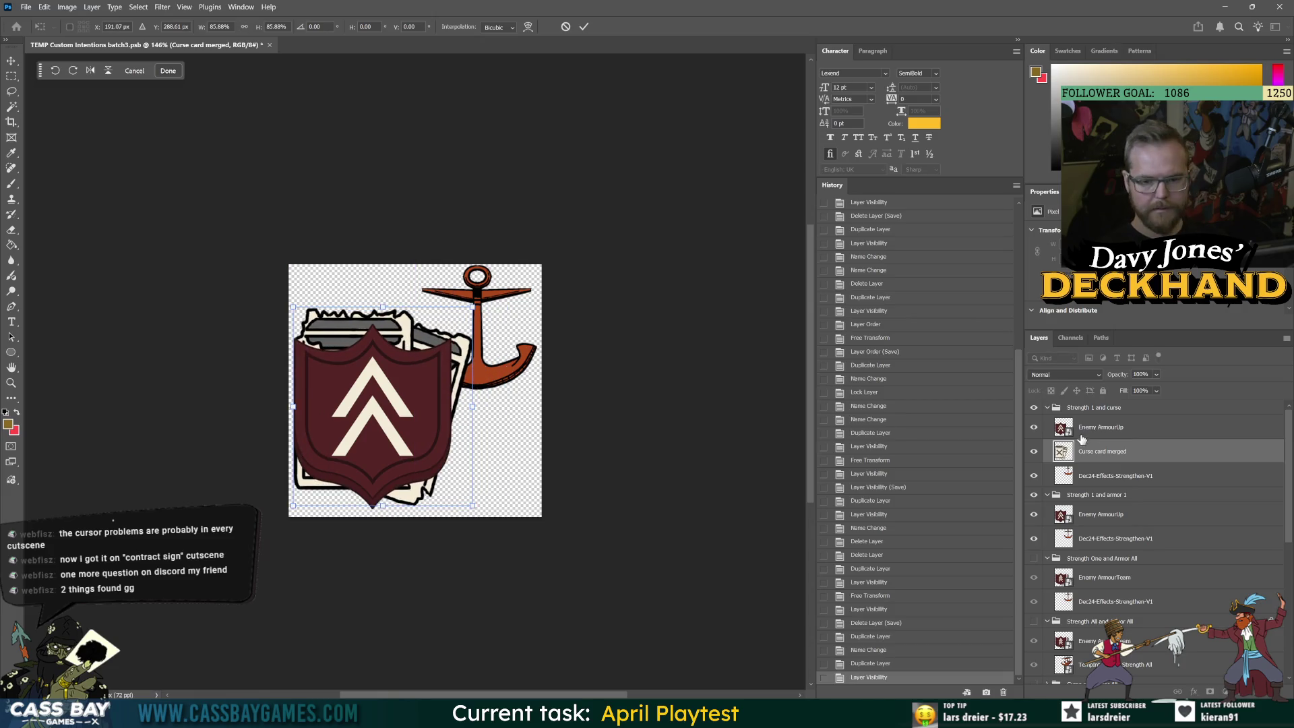
Hide the Enemy ArmourUp shield and the Strength 1 and armor 1 group, and lower the curse card
{"action": "left_click", "coordinate": [1033, 427]}
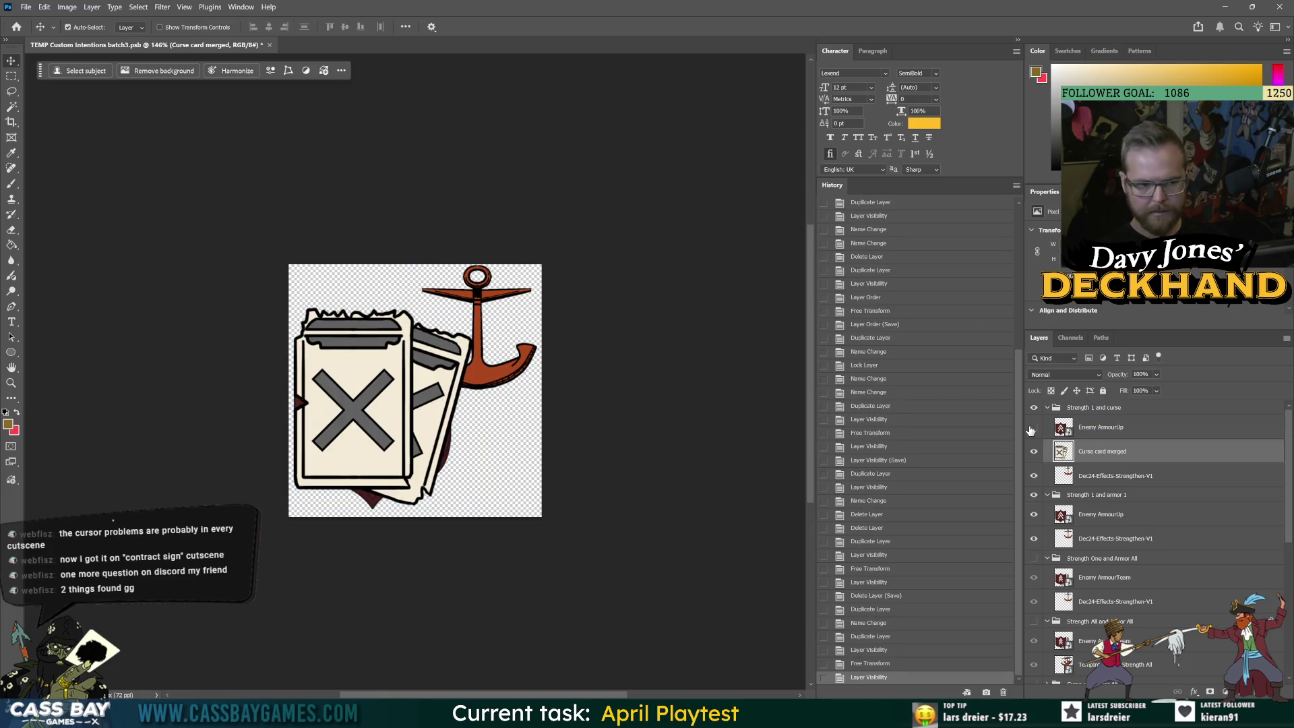
{"action": "left_click", "coordinate": [1033, 494]}
{"action": "left_click", "coordinate": [1225, 472]}
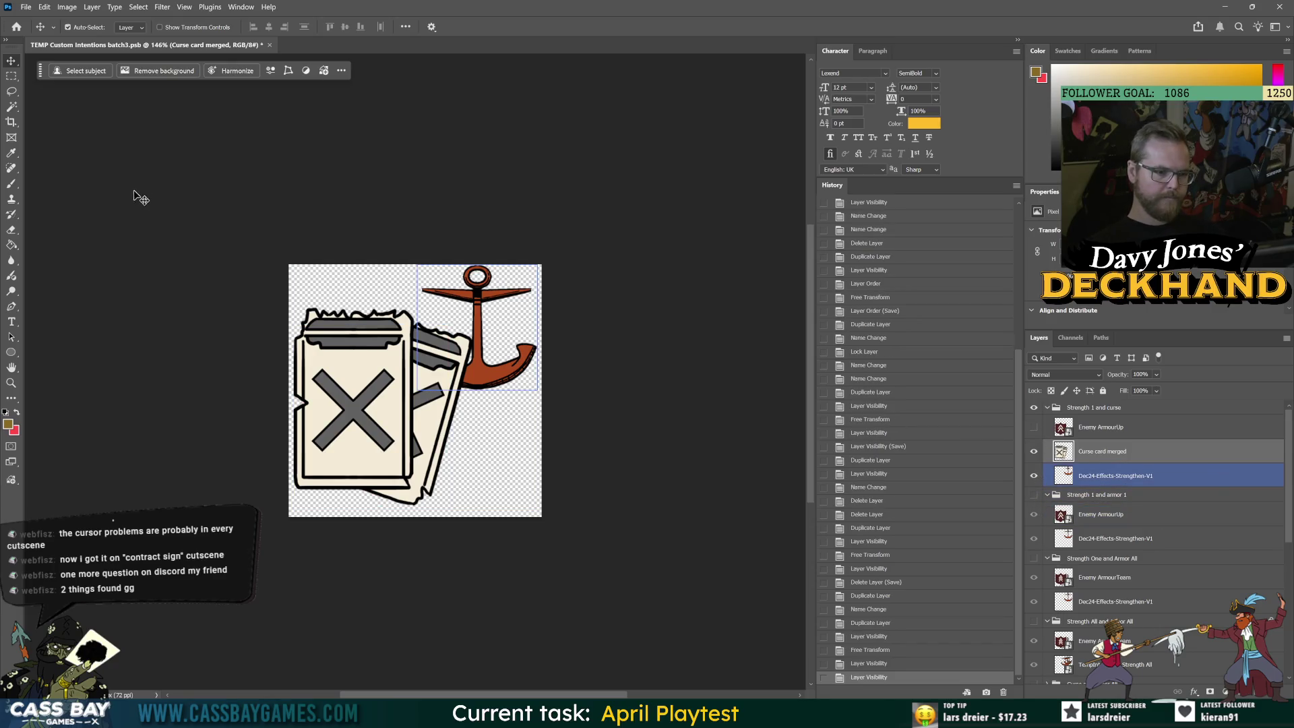
{"action": "key", "text": "ctrl+t"}
{"action": "left_click_drag", "start_coordinate": [381, 311], "coordinate": [380, 379]}
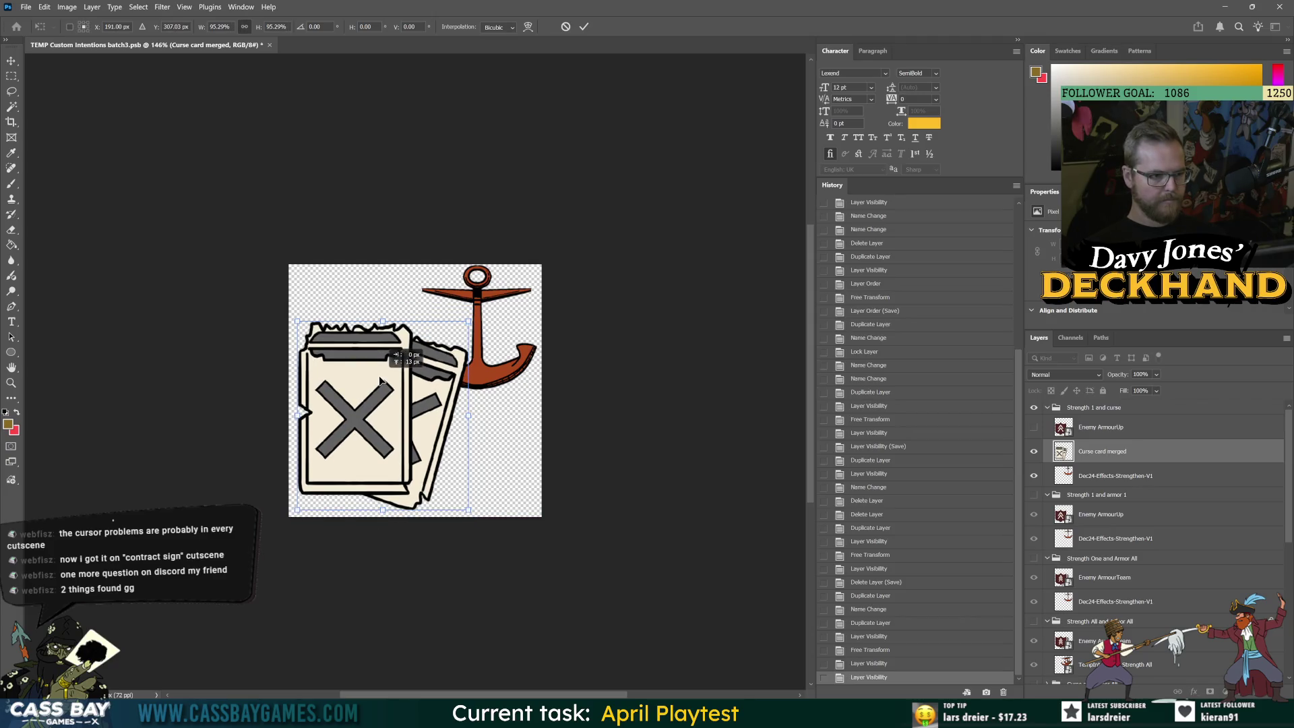
{"action": "key", "text": "Return"}
Scale the curse card to 88.5% and place it in the canvas's top-right corner
{"action": "scroll", "coordinate": [714, 364], "scroll_direction": "down", "scroll_amount": 3}
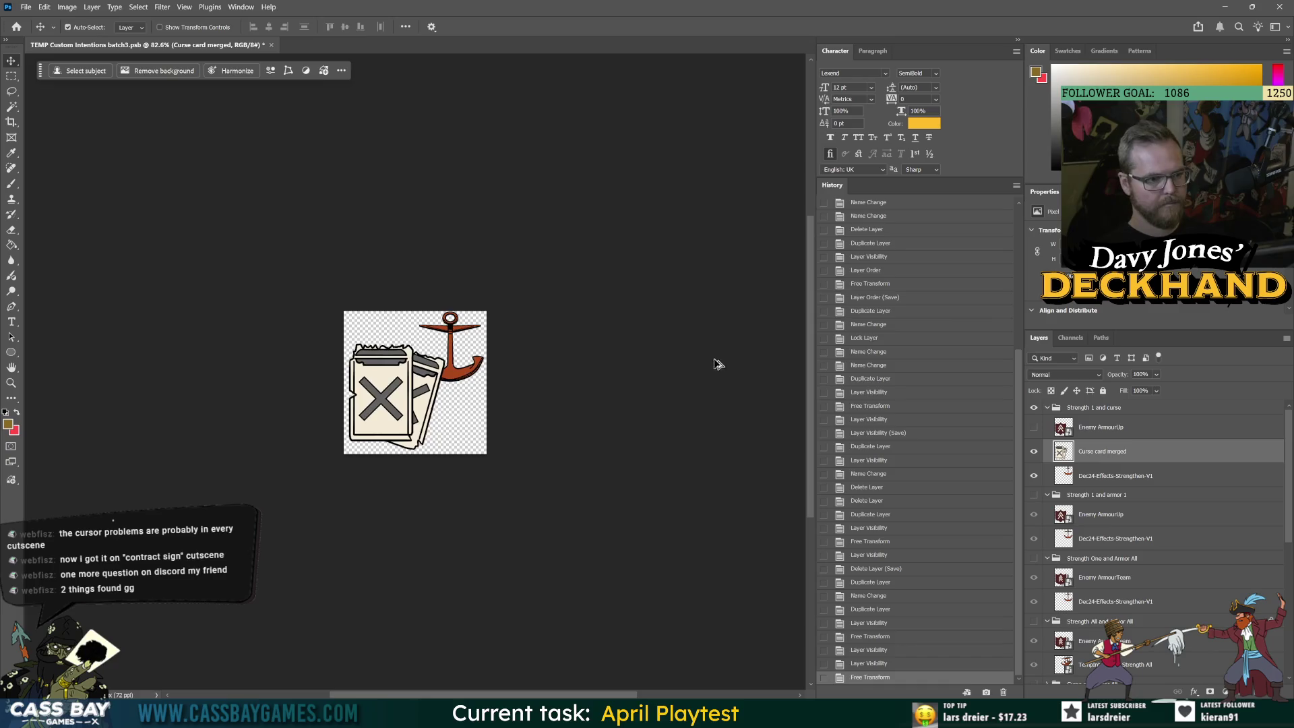
{"action": "scroll", "coordinate": [733, 381], "scroll_direction": "up", "scroll_amount": 3}
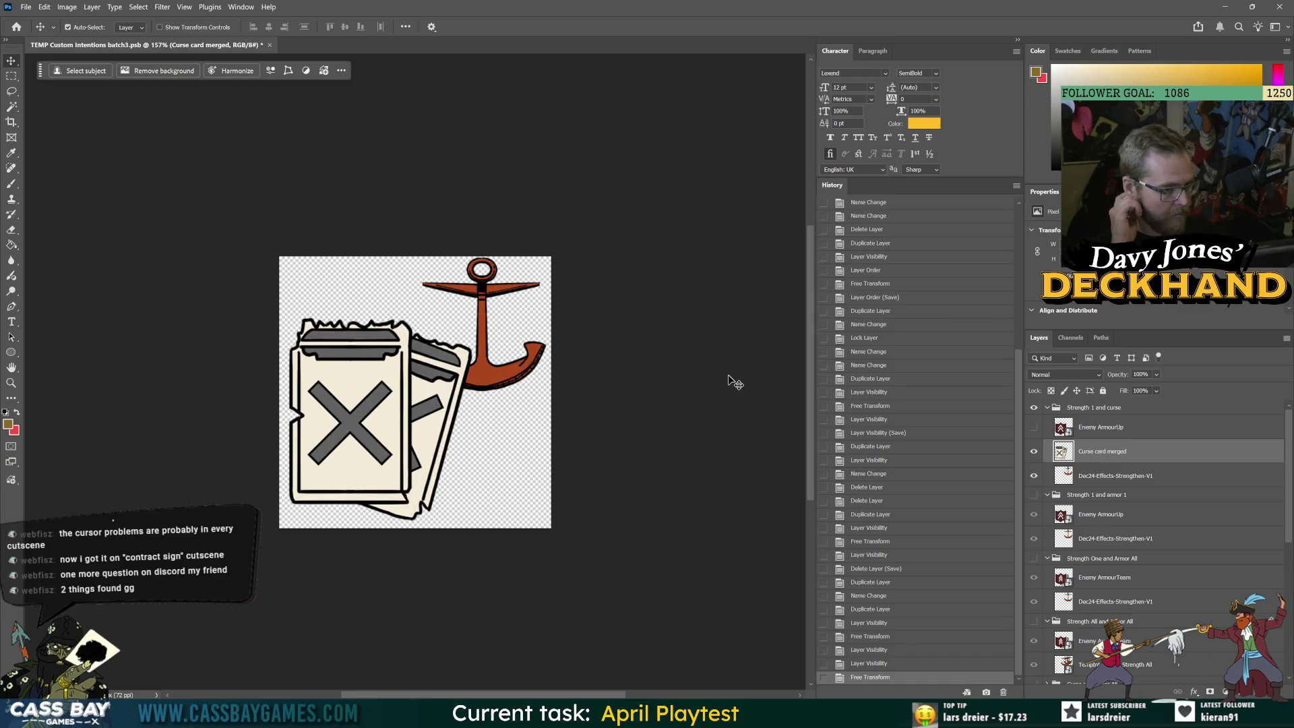
{"action": "key", "text": "ctrl+t"}
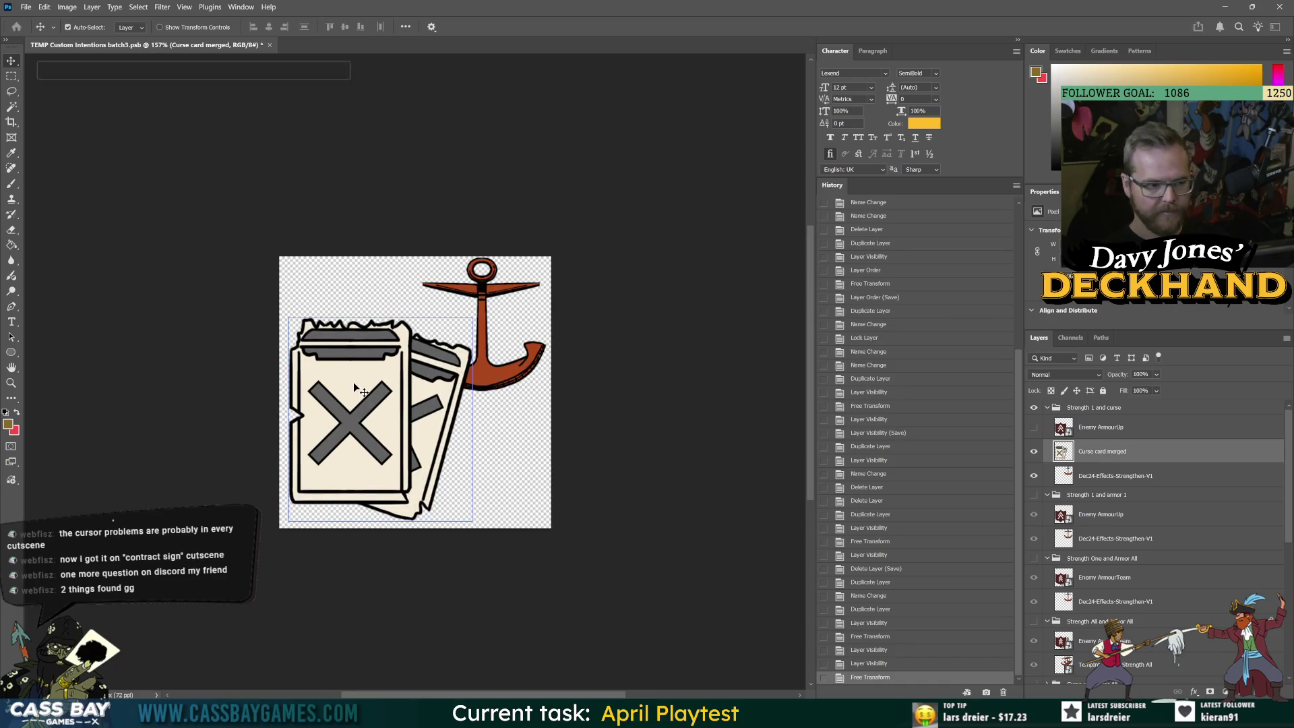
{"action": "left_click_drag", "start_coordinate": [380, 317], "coordinate": [385, 347]}
{"action": "mouse_move", "coordinate": [374, 444]}
{"action": "left_mouse_down"}
{"action": "mouse_move", "coordinate": [438, 338]}
{"action": "mouse_move", "coordinate": [467, 367]}
{"action": "left_mouse_up"}
{"action": "left_click_drag", "start_coordinate": [397, 431], "coordinate": [388, 442]}
{"action": "key", "text": "Return"}
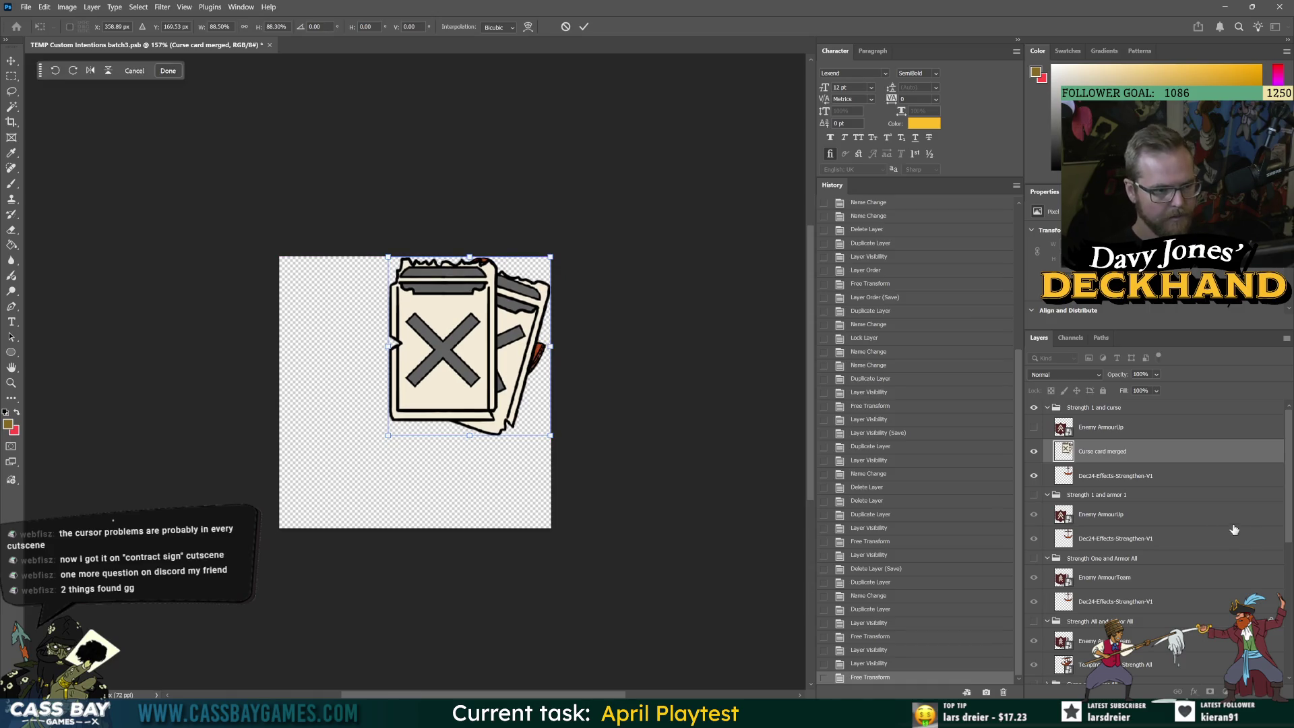
Move the anchor above the curse card, enlarging it and placing it at the lower left
{"action": "left_click_drag", "start_coordinate": [1065, 475], "coordinate": [1065, 450]}
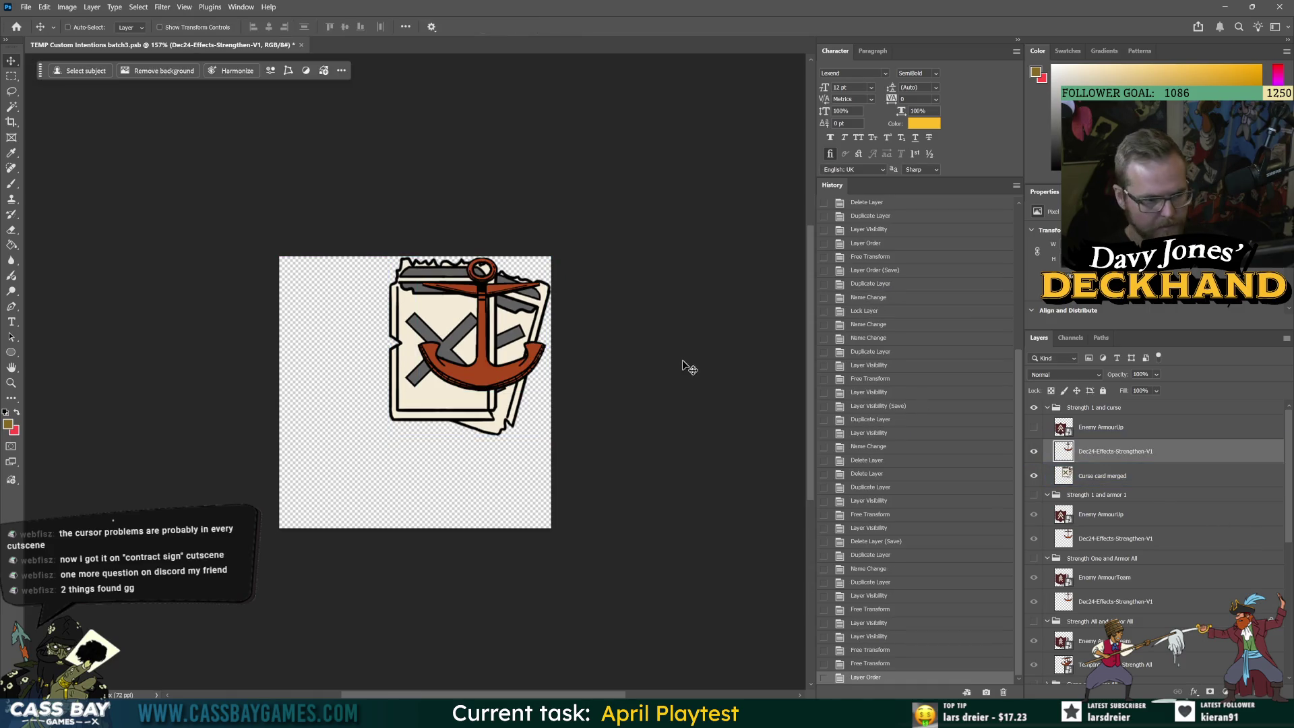
{"action": "key", "text": "ctrl+t"}
{"action": "mouse_move", "coordinate": [474, 321]}
{"action": "left_mouse_down"}
{"action": "mouse_move", "coordinate": [465, 384]}
{"action": "mouse_move", "coordinate": [388, 483]}
{"action": "mouse_move", "coordinate": [411, 458]}
{"action": "mouse_move", "coordinate": [378, 372]}
{"action": "left_mouse_up"}
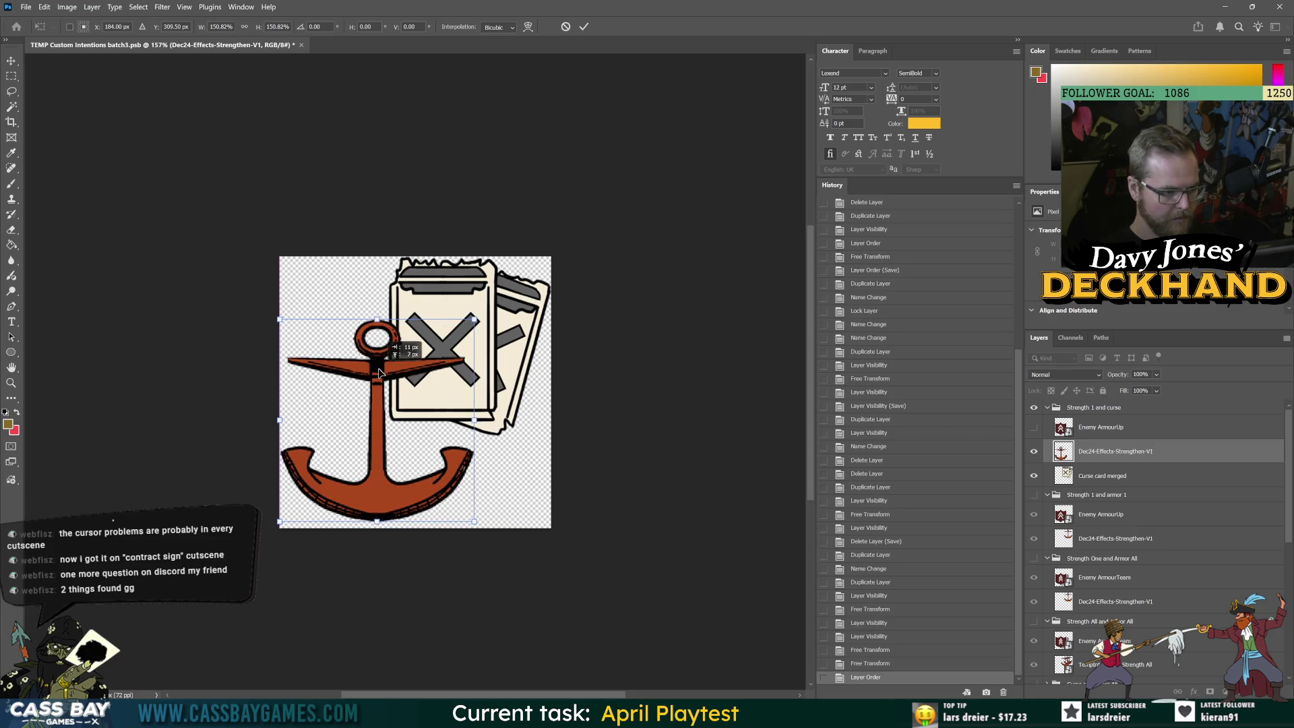
{"action": "key", "text": "Right"}
{"action": "key", "text": "Right"}
{"action": "key", "text": "Down"}
{"action": "key", "text": "Down"}
{"action": "key", "text": "Down"}
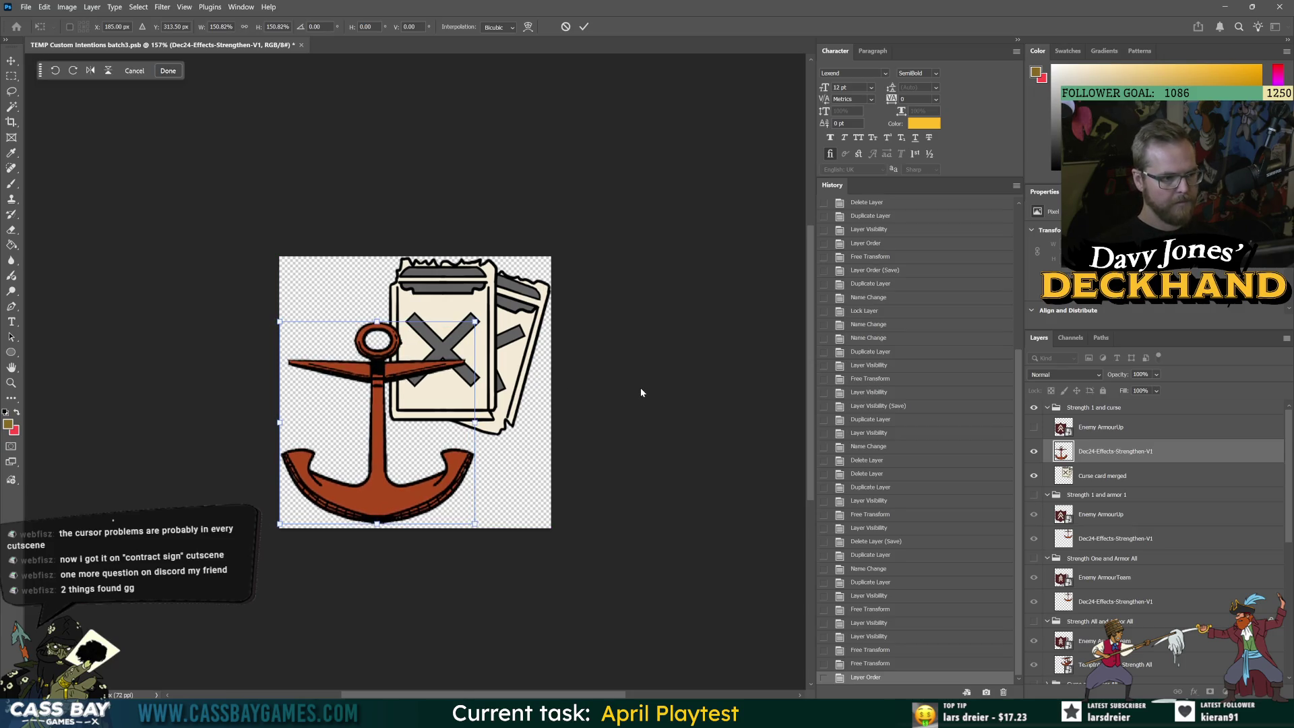
{"action": "key", "text": "Return"}
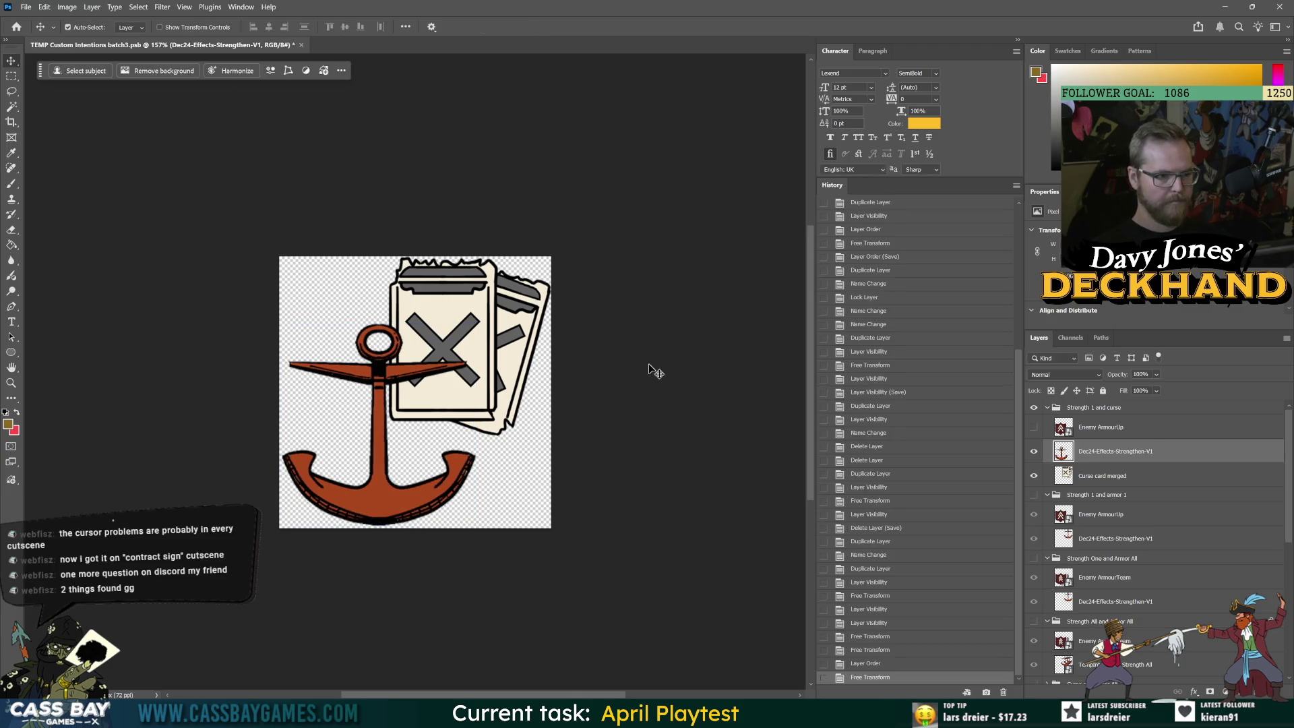
{"action": "scroll", "coordinate": [667, 377], "scroll_direction": "down", "scroll_amount": 3}
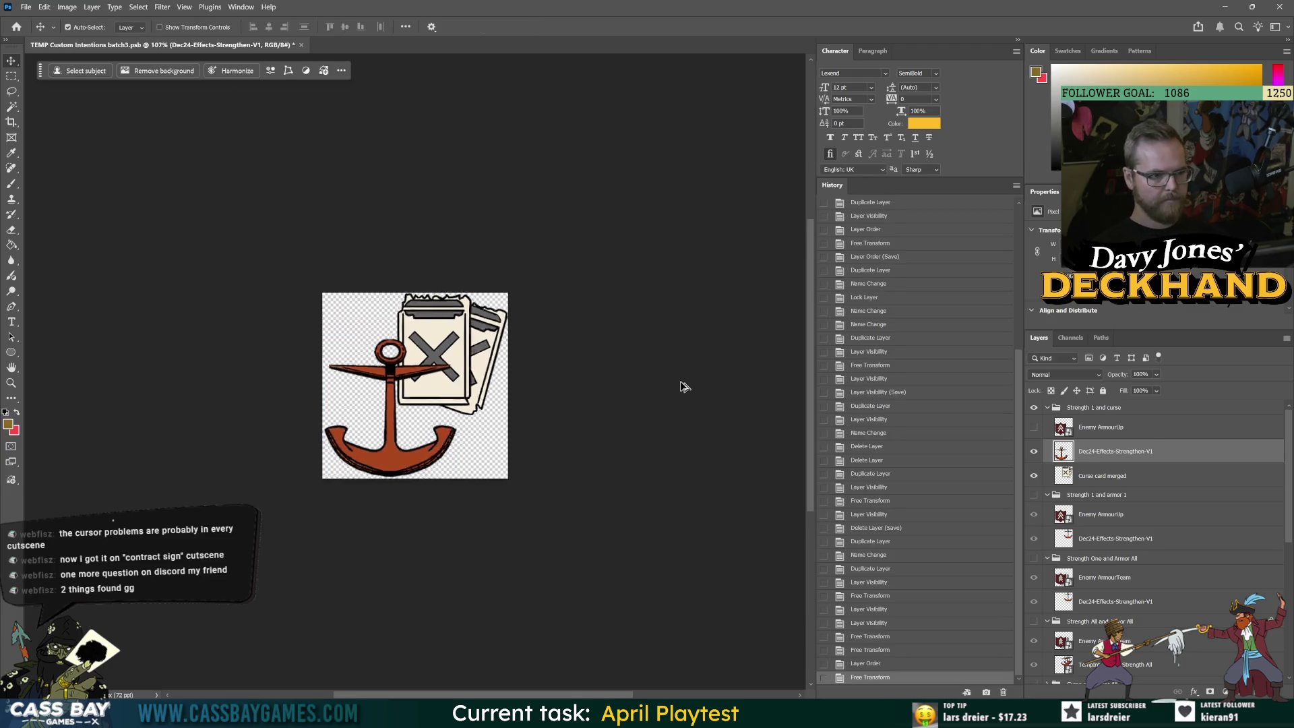
{"action": "double_click", "coordinate": [1095, 406]}
{"action": "key", "text": "Return"}
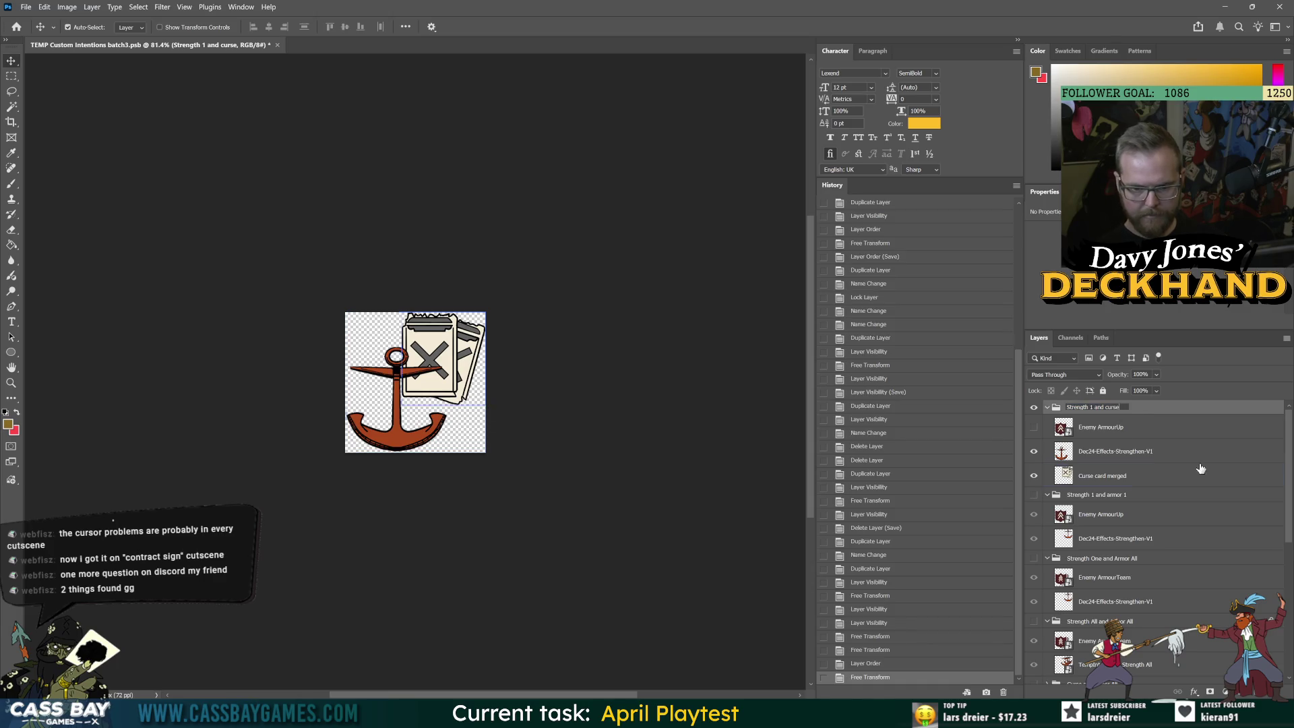
Duplicate the group, rename it 'Strength ALL and curse', and save
{"action": "key", "text": "ctrl+j"}
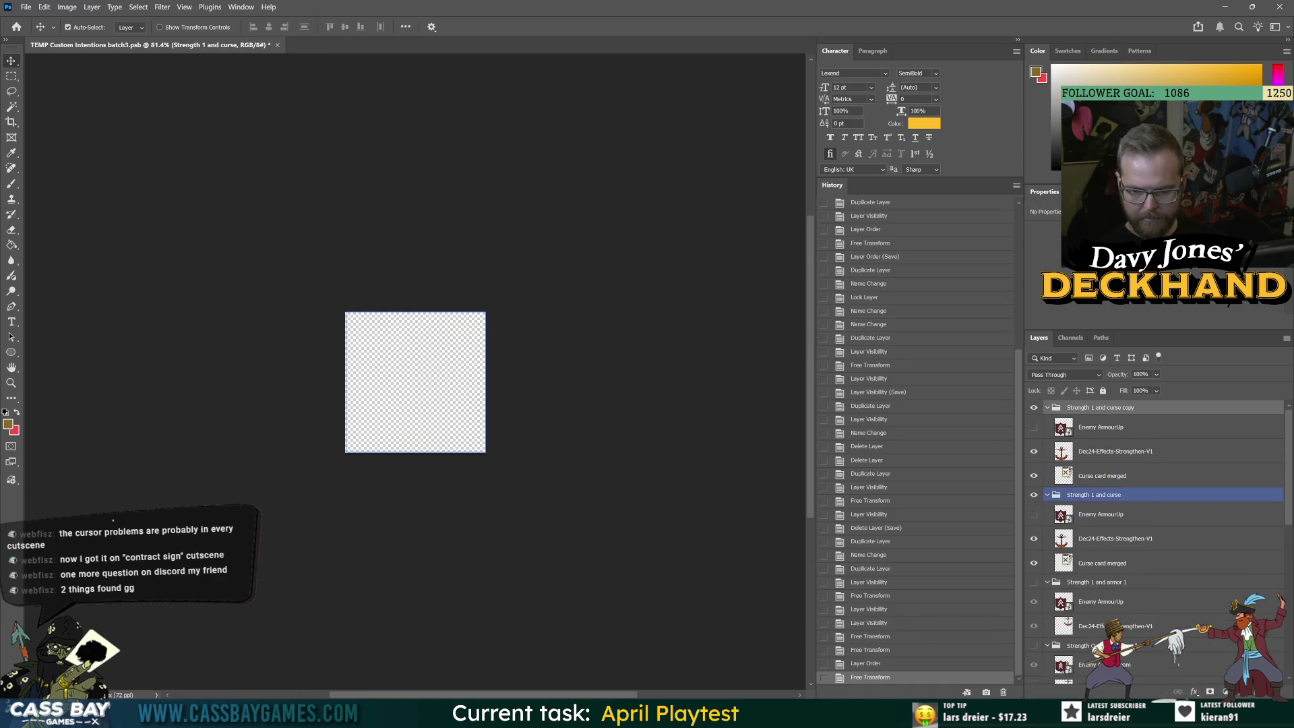
{"action": "double_click", "coordinate": [1094, 407]}
{"action": "double_click", "coordinate": [1091, 407]}
{"action": "type", "text": "ALL"}
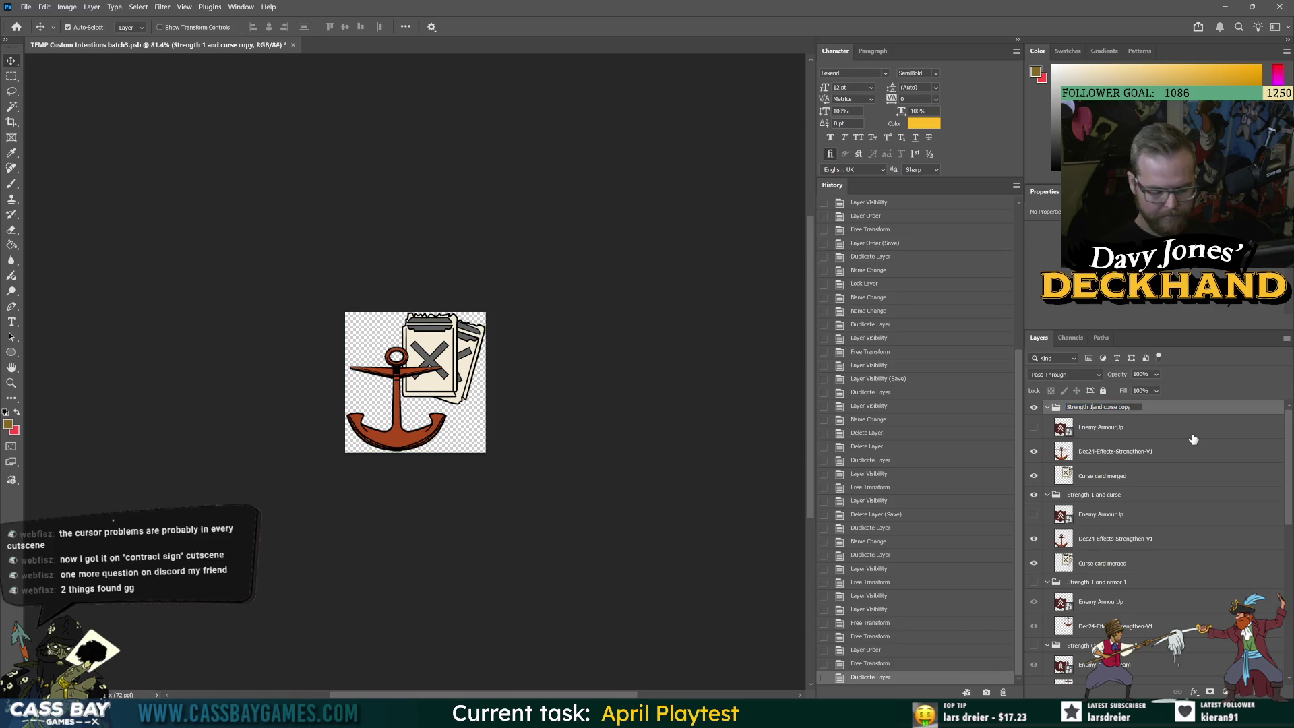
{"action": "key", "text": "Return"}
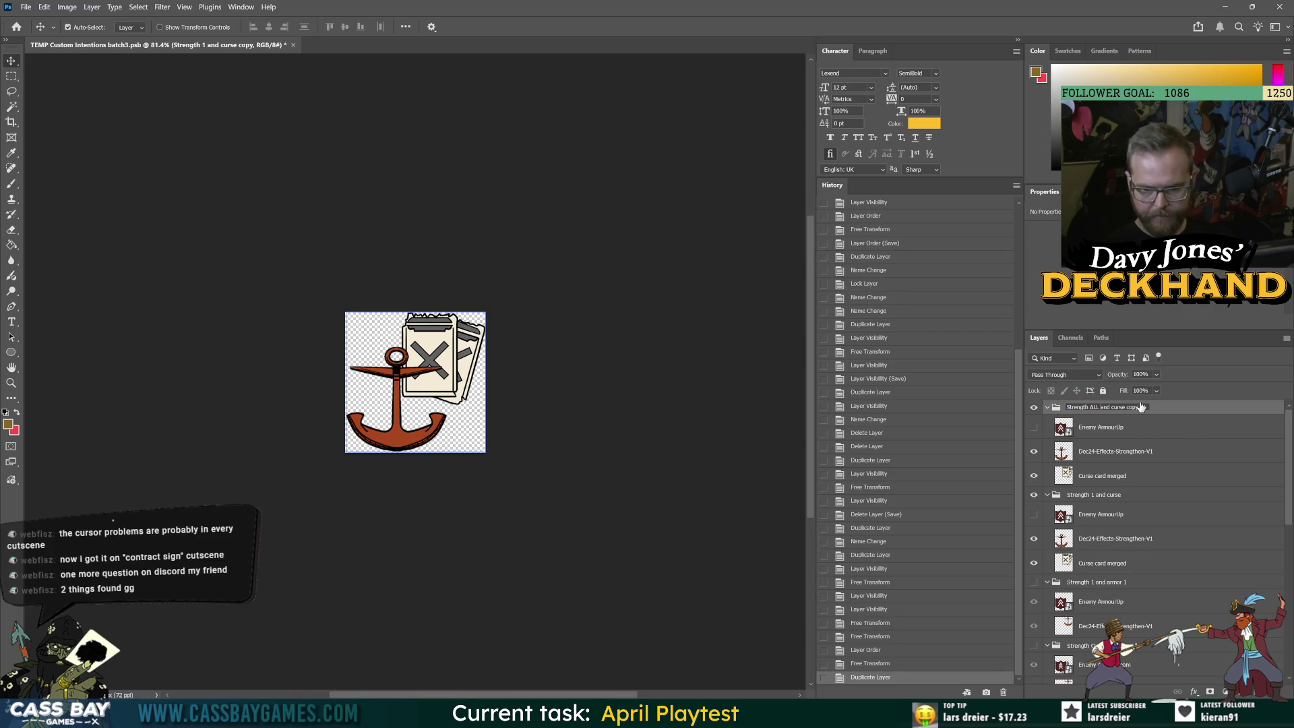
{"action": "key", "text": "Delete"}
{"action": "key", "text": "ctrl+z"}
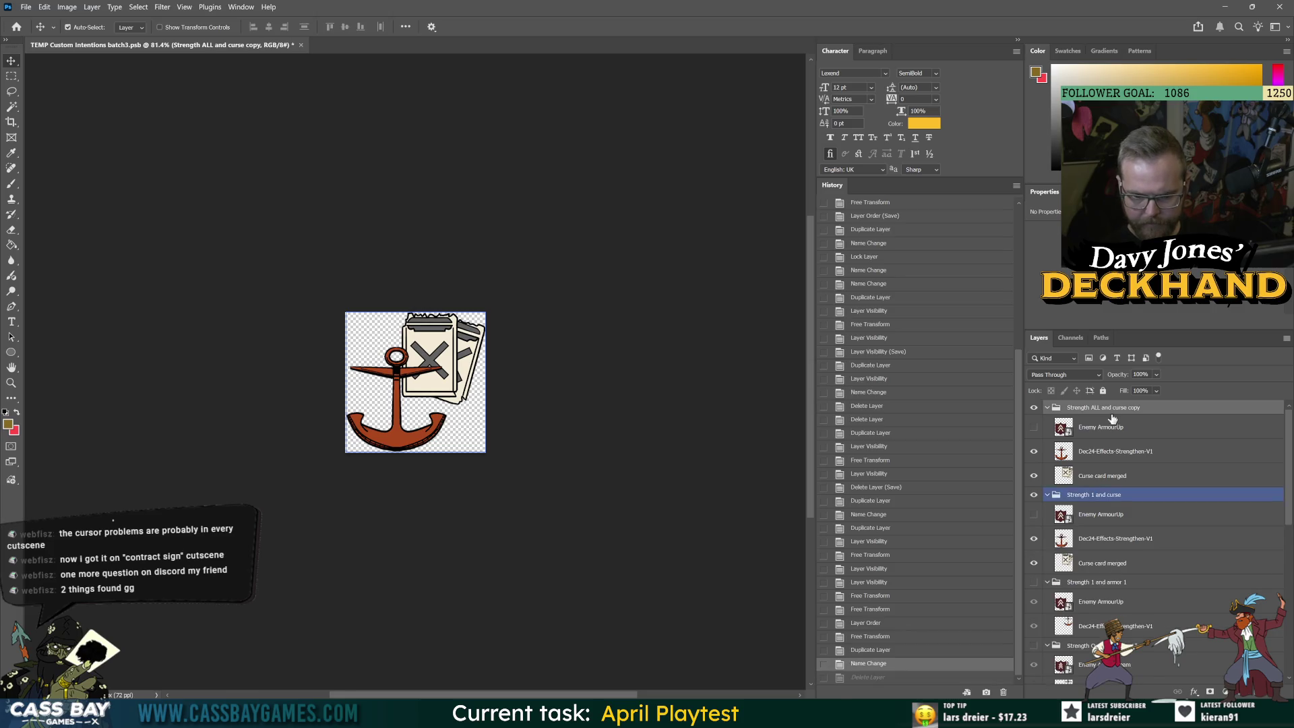
{"action": "double_click", "coordinate": [1105, 407]}
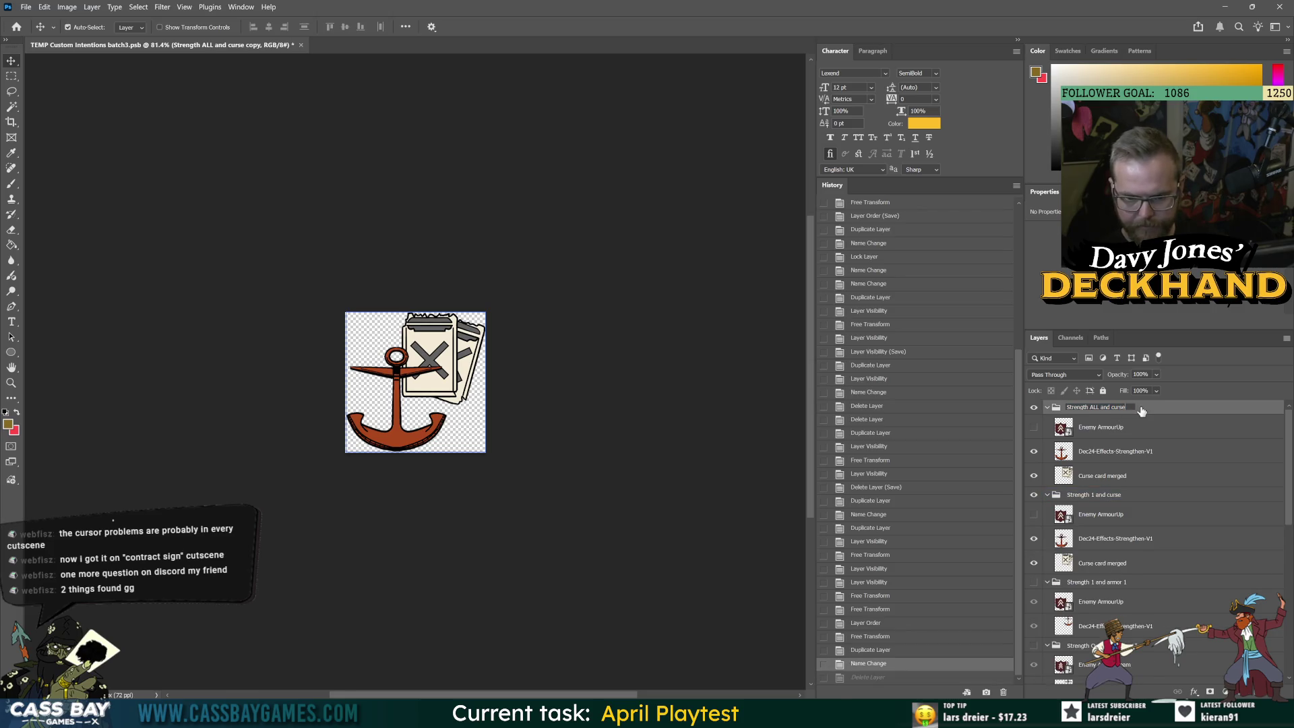
{"action": "key", "text": "BackSpace"}
{"action": "key", "text": "BackSpace"}
{"action": "key", "text": "BackSpace"}
{"action": "key", "text": "Return"}
{"action": "key", "text": "ctrl+s"}
Delete the Enemy ArmourUp layer from both Strength 1 and curse and Strength ALL and curse
{"action": "left_click", "coordinate": [1110, 445]}
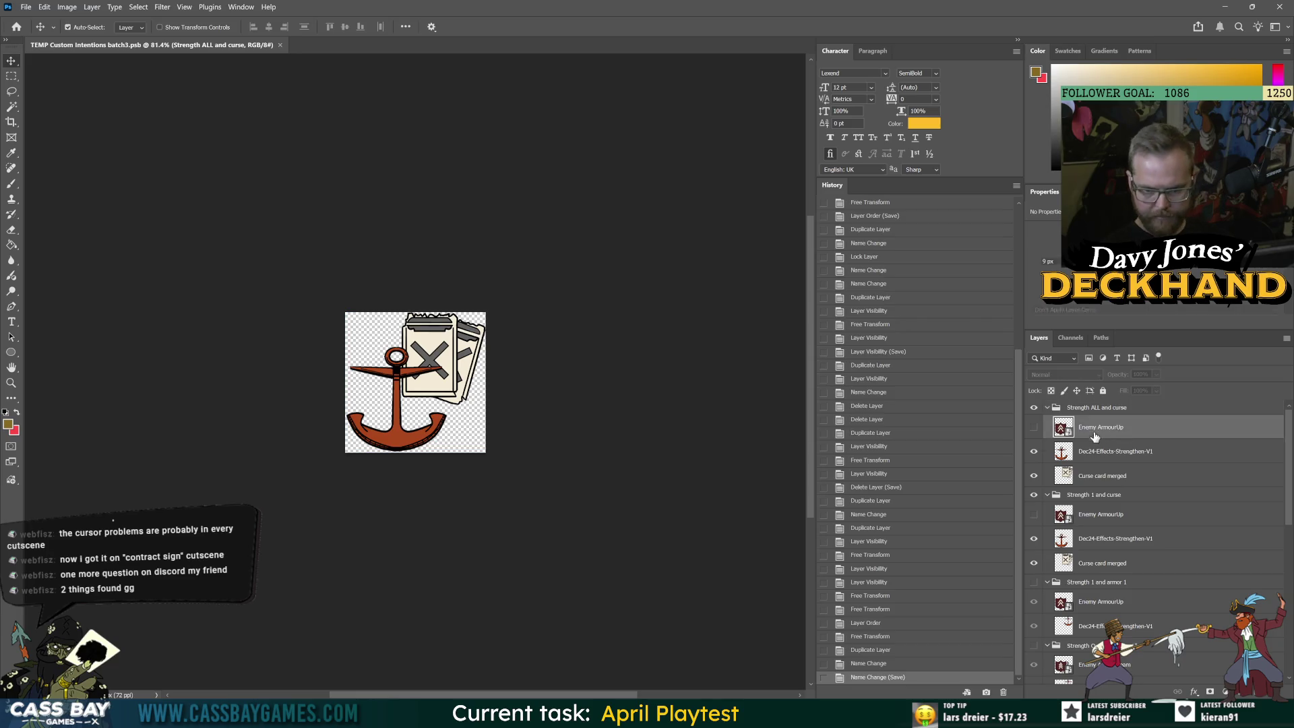
{"action": "left_click", "coordinate": [1104, 514]}
{"action": "key", "text": "Delete"}
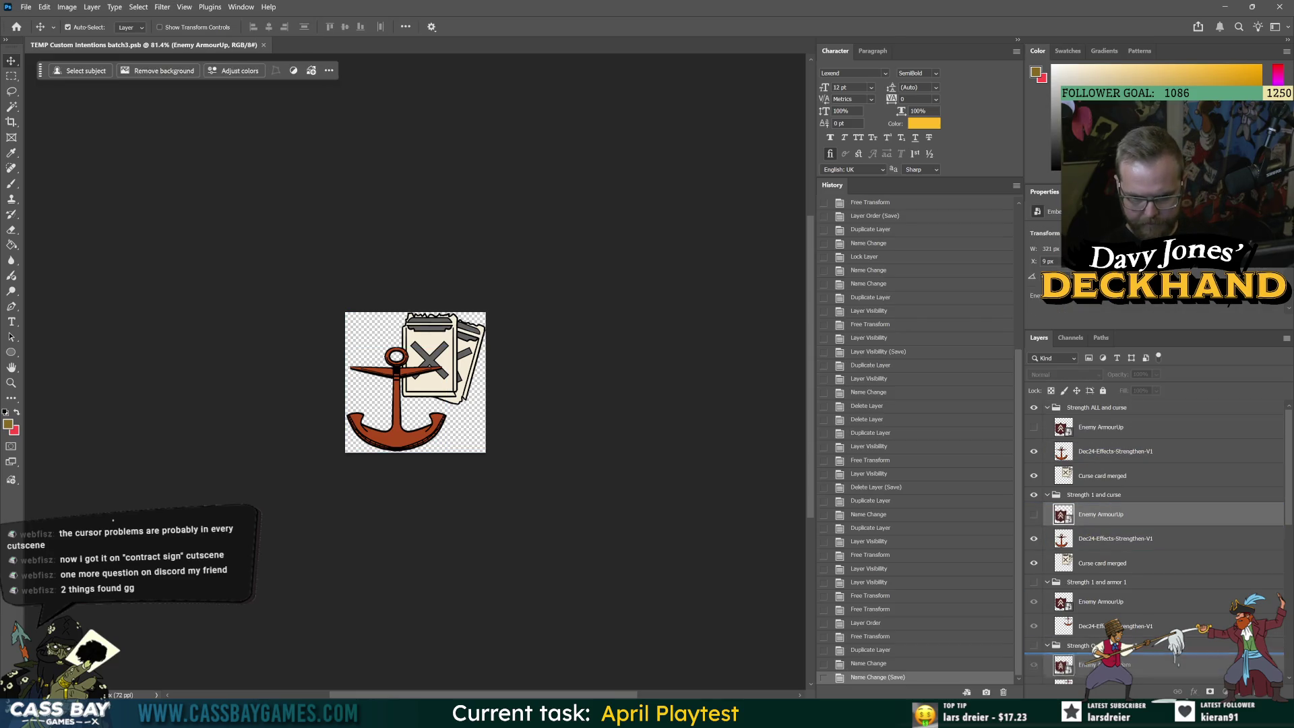
{"action": "key", "text": "ctrl+s"}
{"action": "left_click", "coordinate": [1100, 427]}
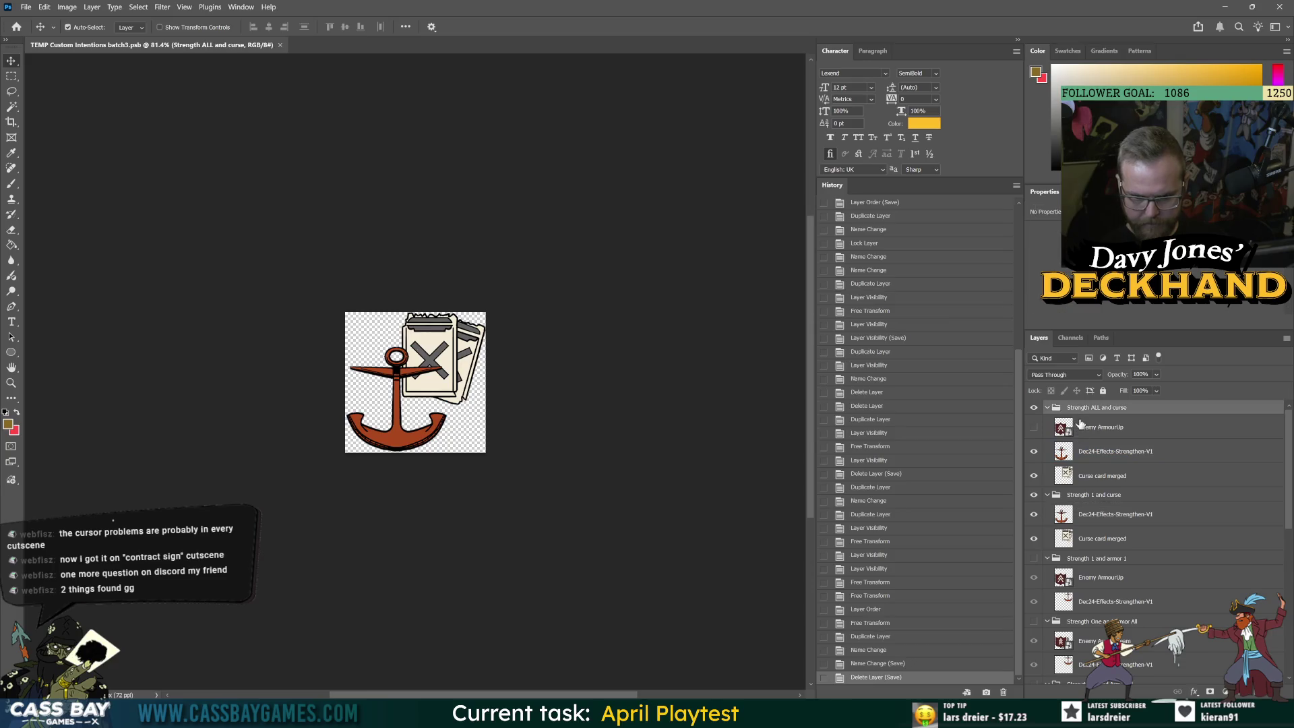
{"action": "mouse_move", "coordinate": [1067, 427]}
{"action": "left_mouse_down"}
{"action": "mouse_move", "coordinate": [1065, 681]}
{"action": "mouse_move", "coordinate": [1089, 667]}
{"action": "left_mouse_up"}
{"action": "key", "text": "Delete"}
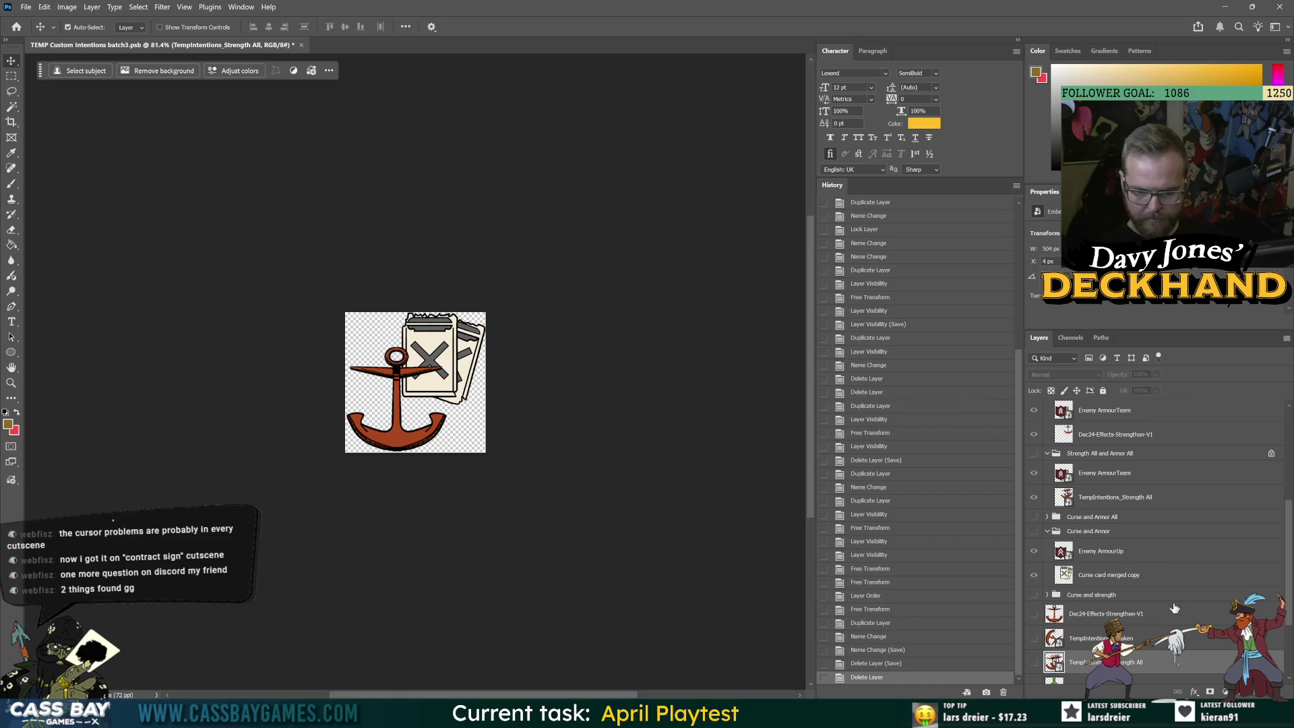
Show the TempIntentions_Strength All copy, hide the Dec24 anchor, and shrink the copy to about 333%
{"action": "scroll", "coordinate": [1091, 573], "scroll_direction": "up", "scroll_amount": 5}
{"action": "left_click", "coordinate": [1090, 452]}
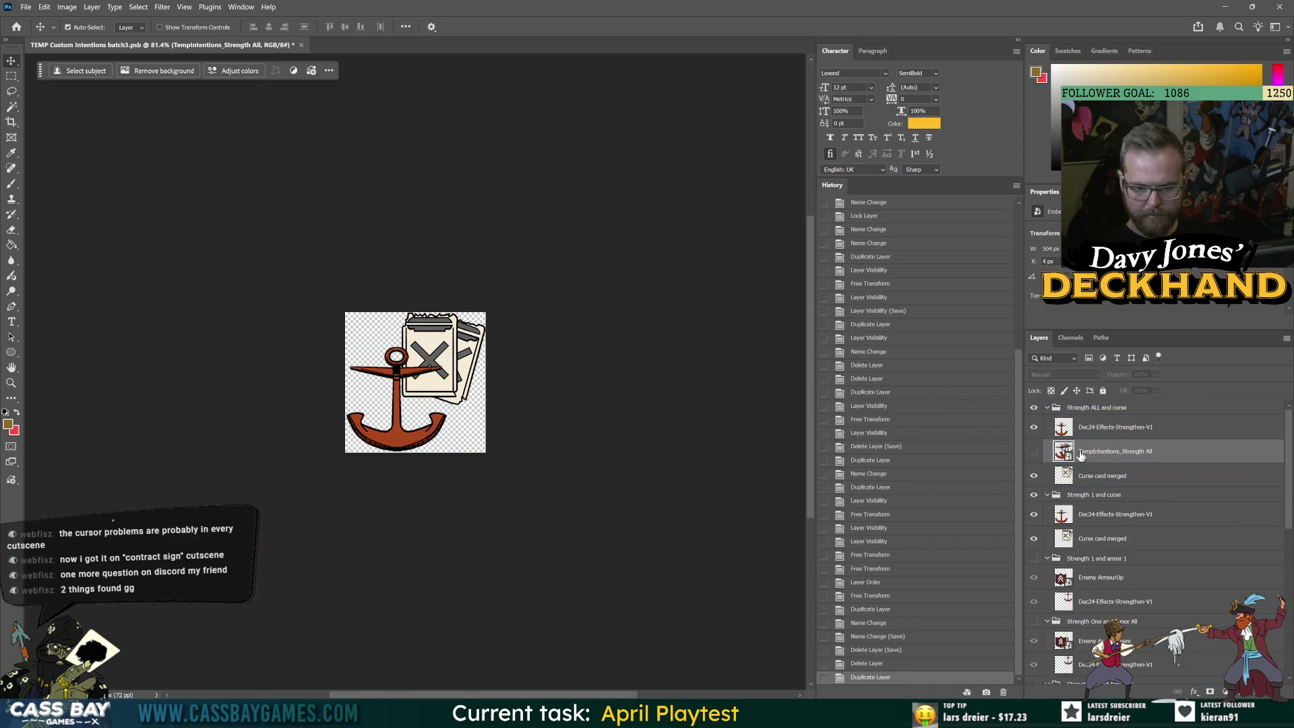
{"action": "left_click", "coordinate": [1033, 451]}
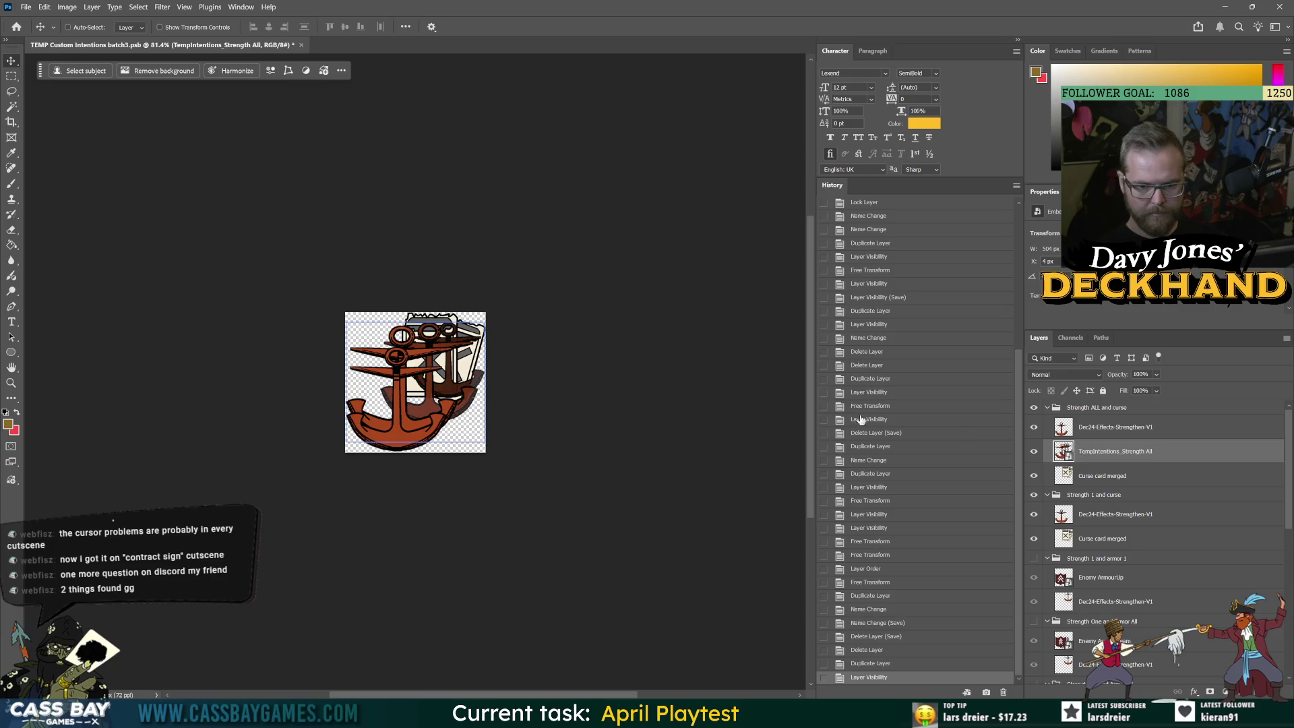
{"action": "key", "text": "ctrl+t"}
{"action": "mouse_move", "coordinate": [491, 372]}
{"action": "left_mouse_down"}
{"action": "mouse_move", "coordinate": [437, 386]}
{"action": "mouse_move", "coordinate": [473, 372]}
{"action": "left_mouse_up"}
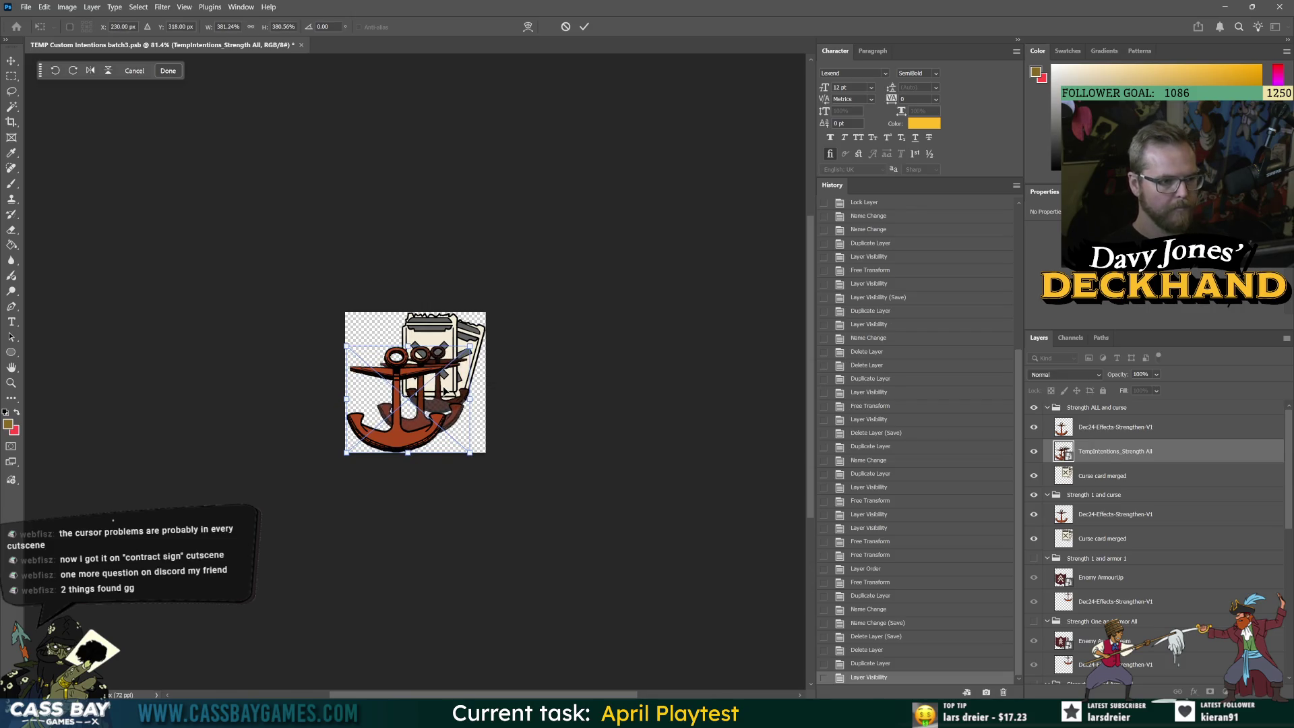
{"action": "key", "text": "Return"}
{"action": "left_click", "coordinate": [1033, 426]}
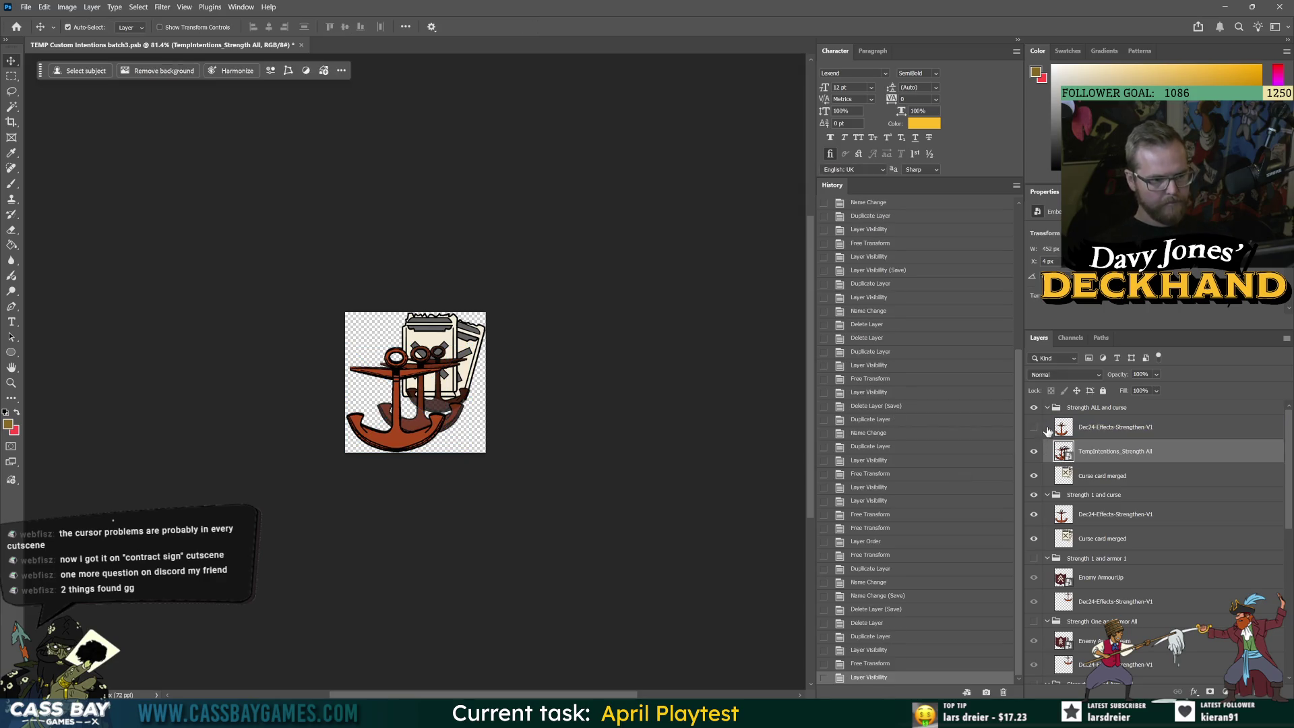
{"action": "key", "text": "ctrl+t"}
{"action": "mouse_move", "coordinate": [475, 405]}
{"action": "left_mouse_down"}
{"action": "mouse_move", "coordinate": [489, 378]}
{"action": "mouse_move", "coordinate": [458, 445]}
{"action": "left_mouse_up"}
Move the Strength All anchor to the curse card's lower left and delete the Dec24 strengthen layer
{"action": "left_click", "coordinate": [1036, 496]}
{"action": "left_click_drag", "start_coordinate": [405, 384], "coordinate": [389, 397]}
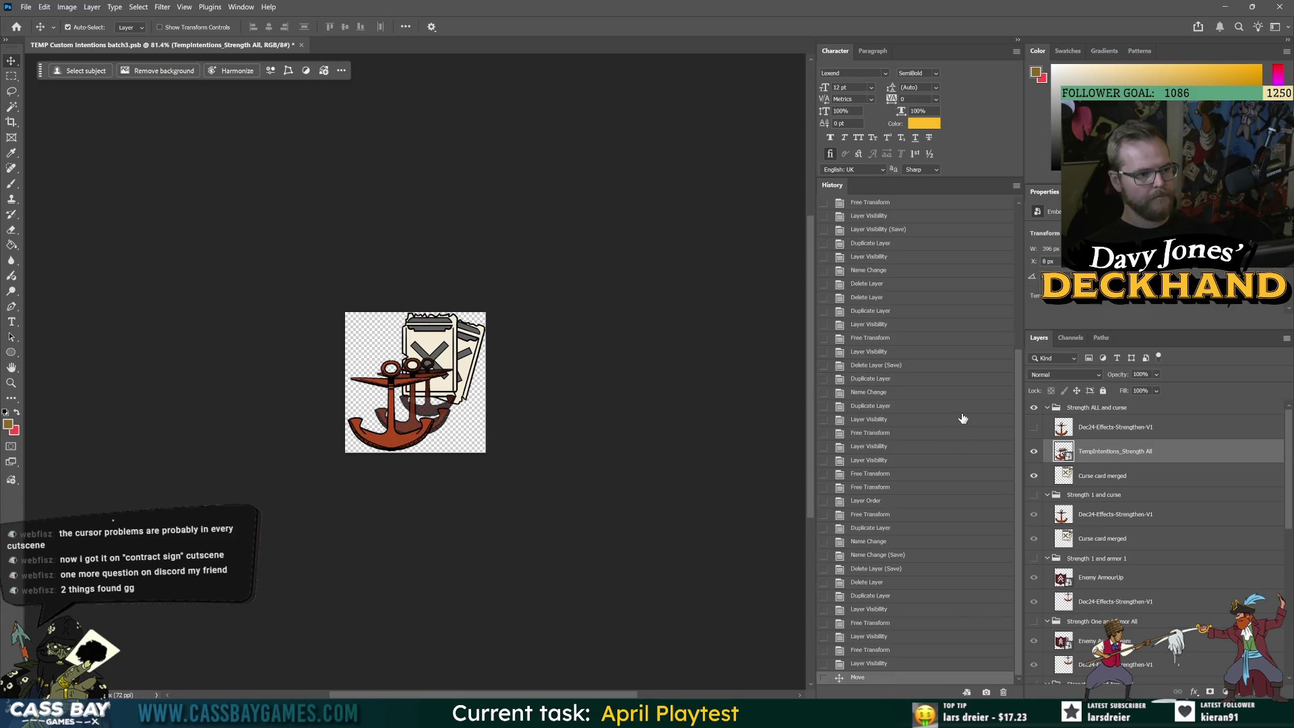
{"action": "key", "text": "ctrl+z"}
{"action": "key", "text": "ctrl+shift+z"}
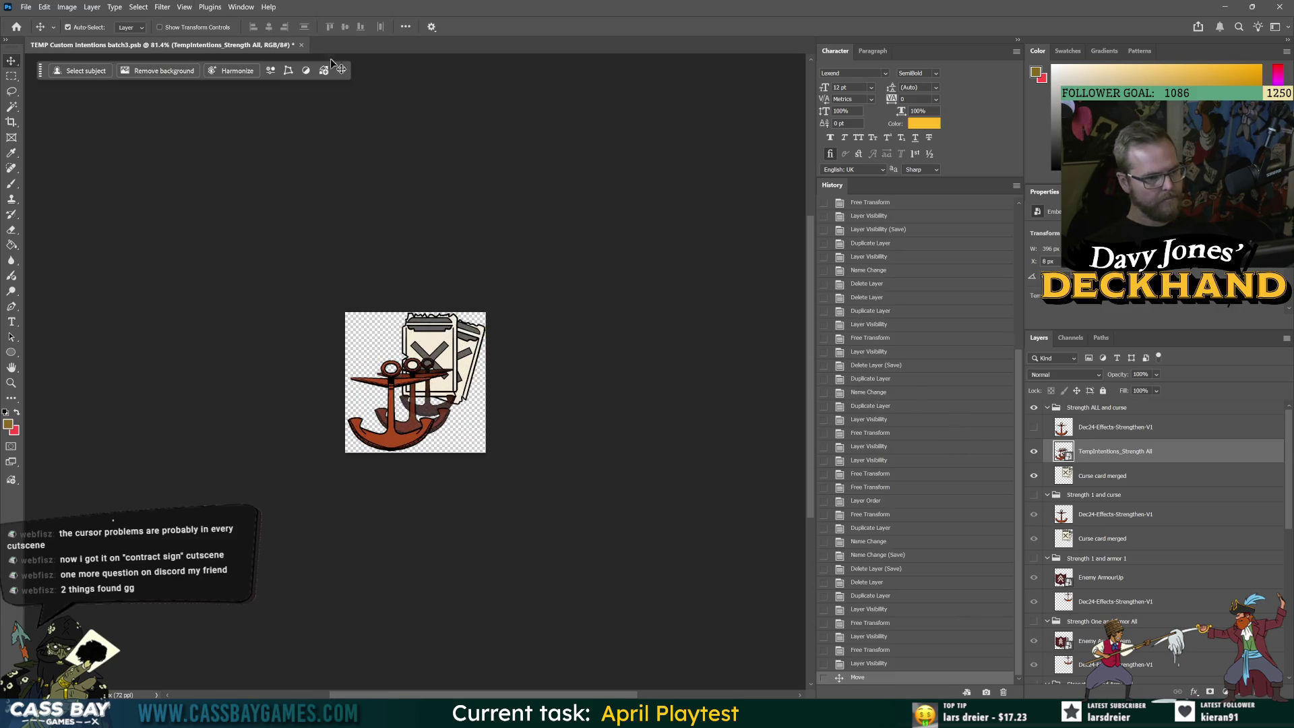
{"action": "mouse_move", "coordinate": [1250, 424]}
{"action": "left_mouse_down"}
{"action": "mouse_move", "coordinate": [1246, 684]}
{"action": "mouse_move", "coordinate": [1274, 691]}
{"action": "left_mouse_up"}
{"action": "left_click", "coordinate": [1047, 407]}
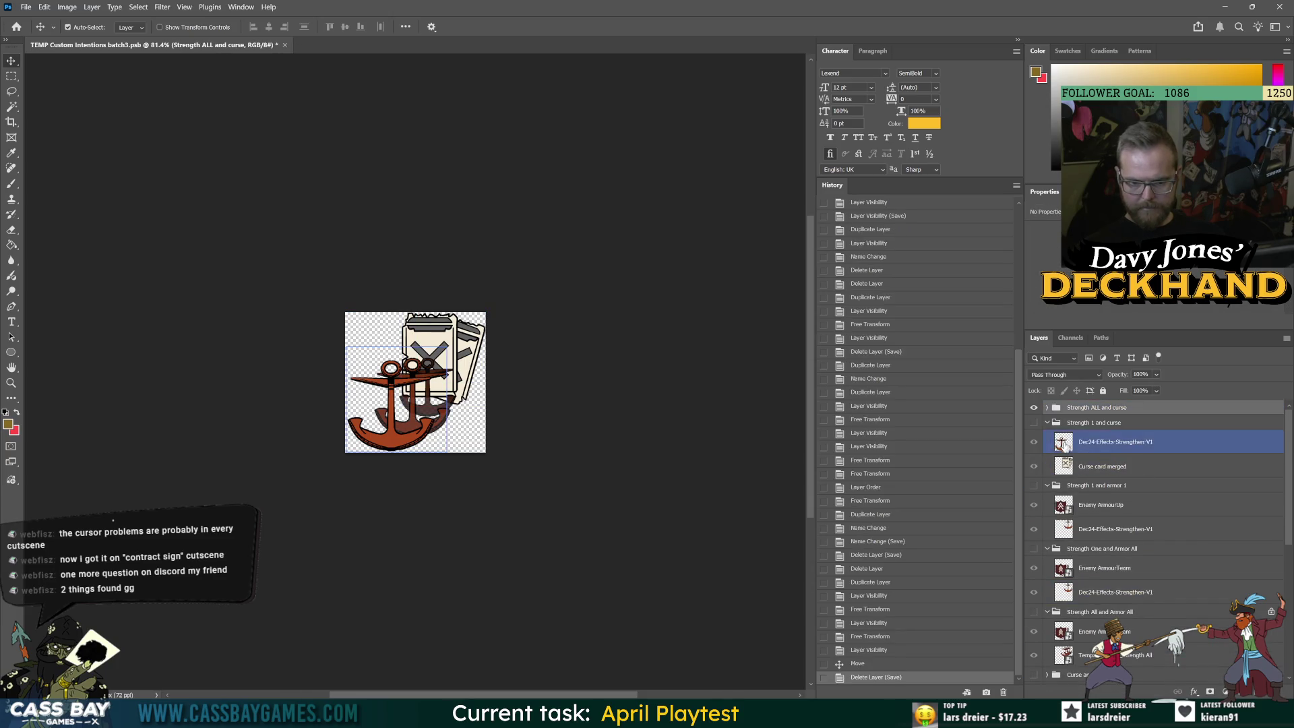
Preview the Strength 1 and curse, Strength 1 and armour 1, and Armor All combo groups one by one
{"action": "left_click", "coordinate": [1034, 423]}
{"action": "left_click", "coordinate": [1047, 422]}
{"action": "left_click", "coordinate": [1047, 437]}
{"action": "left_click", "coordinate": [1033, 437]}
{"action": "left_click", "coordinate": [1047, 452]}
{"action": "left_click", "coordinate": [1034, 452]}
{"action": "left_click", "coordinate": [1105, 452]}
{"action": "left_click", "coordinate": [1034, 466]}
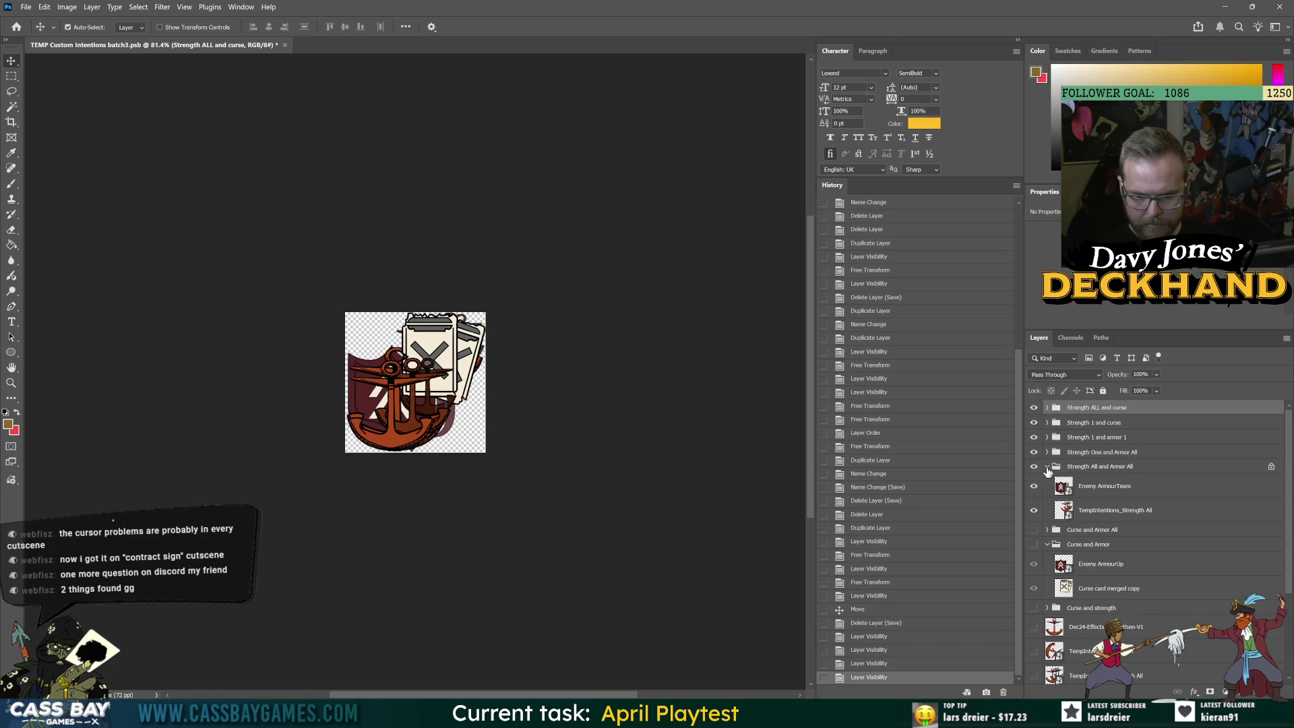
{"action": "left_click", "coordinate": [1055, 467]}
{"action": "left_click", "coordinate": [1047, 467]}
Preview the Curse and Armor All, Curse and Armor, and Curse and strength groups
{"action": "left_click", "coordinate": [1033, 482]}
{"action": "left_click", "coordinate": [1054, 481]}
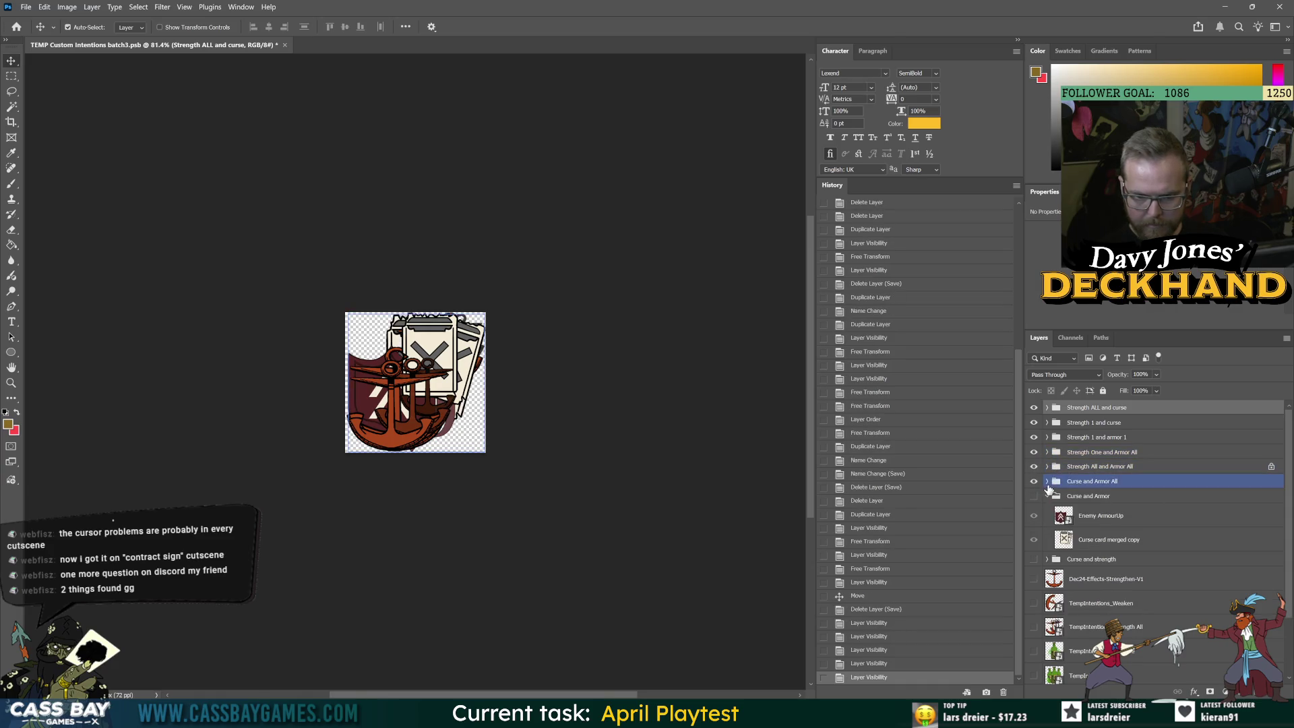
{"action": "left_click", "coordinate": [1036, 497]}
{"action": "left_click", "coordinate": [1046, 496]}
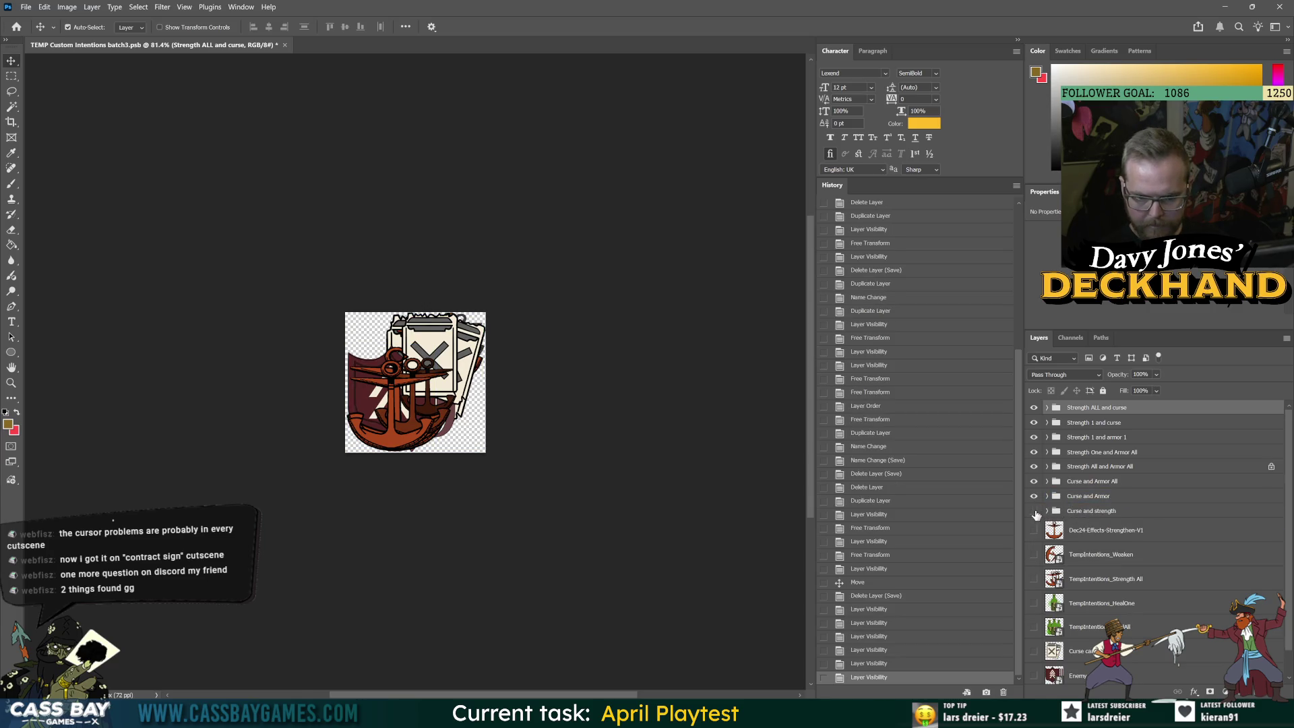
{"action": "left_click", "coordinate": [1035, 514]}
{"action": "left_click", "coordinate": [1035, 513]}
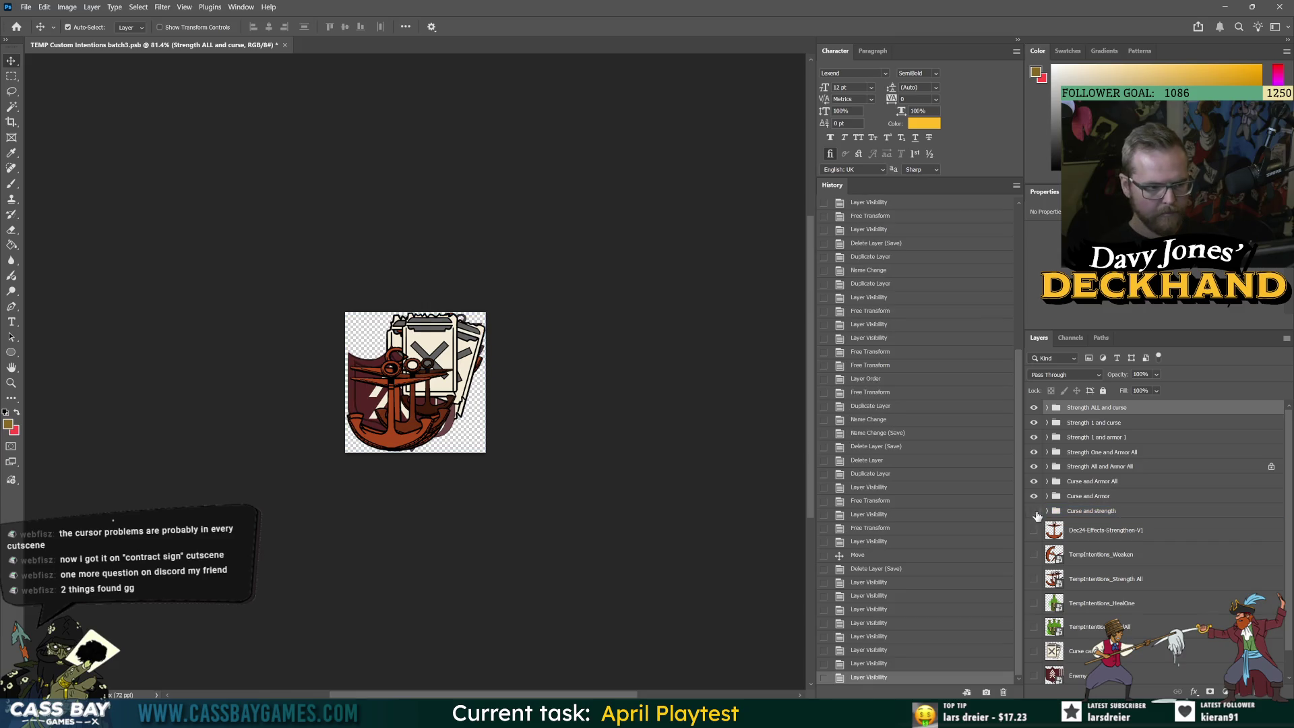
{"action": "left_click", "coordinate": [1046, 511]}
Drag the Curse and strength group to the trash and save the file
{"action": "left_click", "coordinate": [1122, 554]}
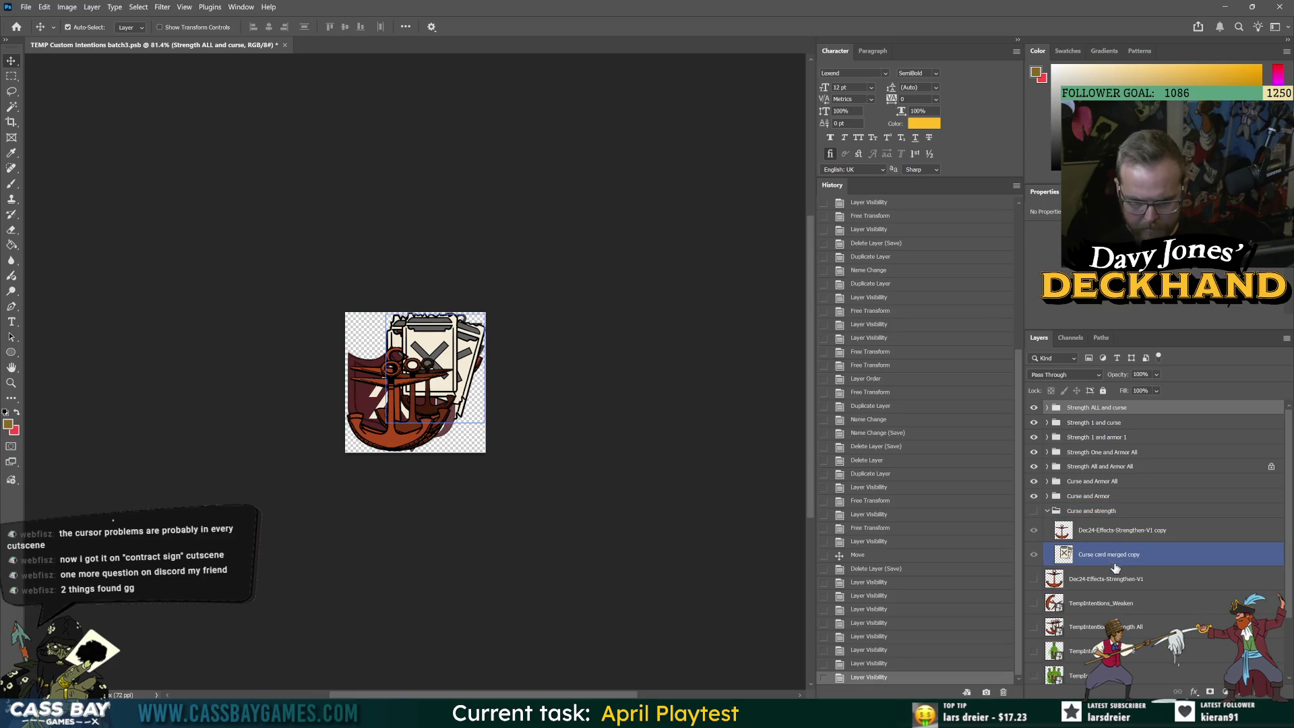
{"action": "left_click", "coordinate": [1107, 409]}
{"action": "left_click", "coordinate": [1108, 421]}
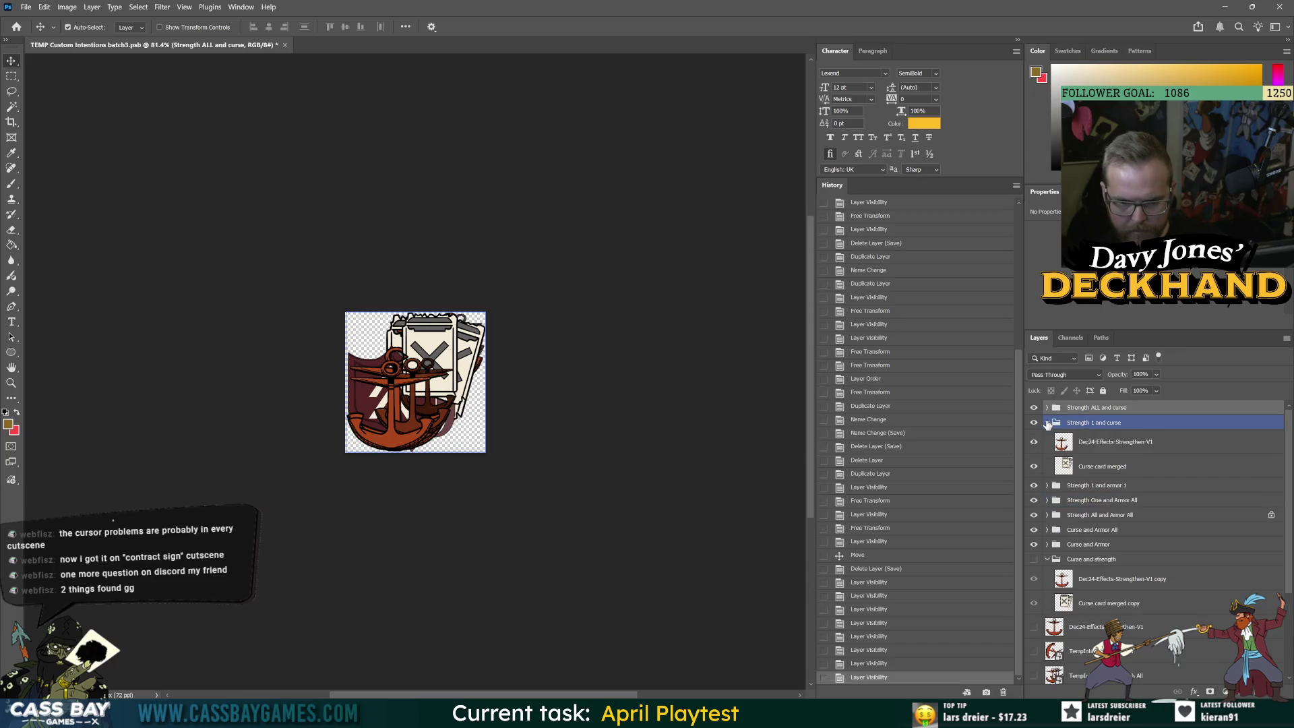
{"action": "left_click", "coordinate": [1111, 436]}
{"action": "left_click", "coordinate": [1118, 530]}
{"action": "mouse_move", "coordinate": [1091, 511]}
{"action": "left_mouse_down"}
{"action": "mouse_move", "coordinate": [1091, 688]}
{"action": "mouse_move", "coordinate": [1274, 691]}
{"action": "left_mouse_up"}
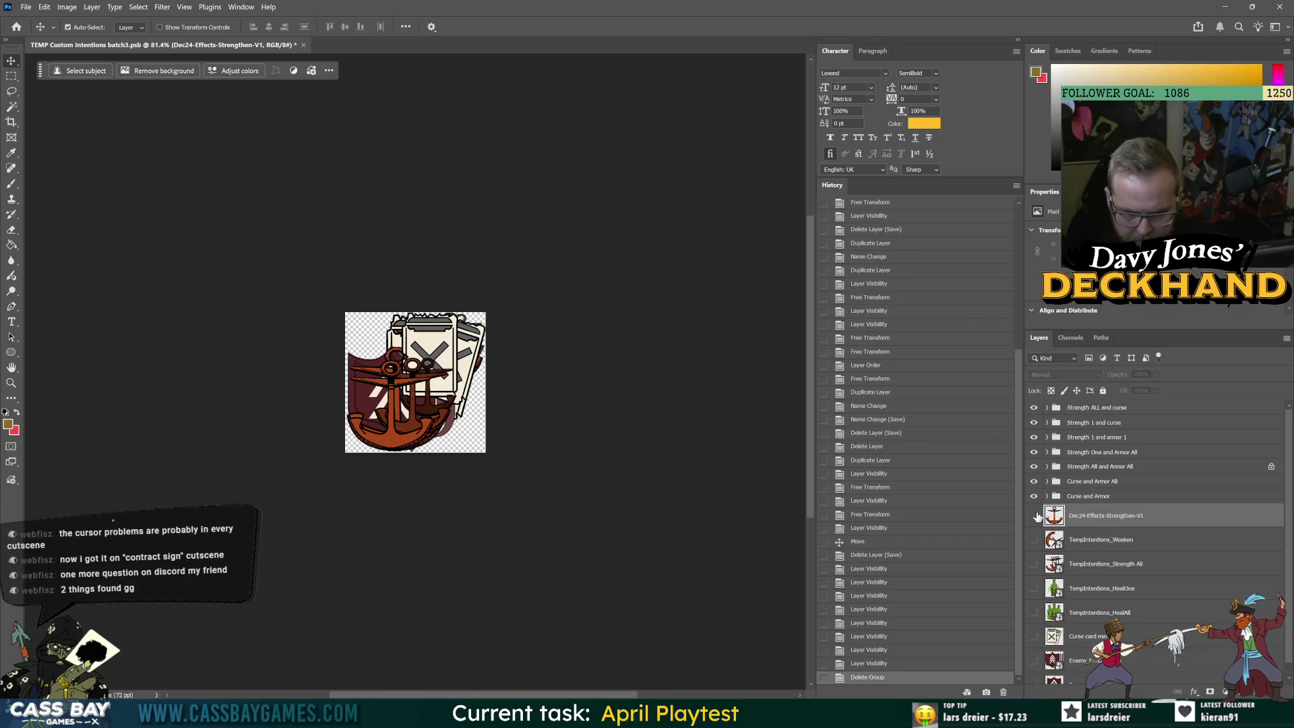
{"action": "scroll", "coordinate": [1105, 527], "scroll_direction": "down", "scroll_amount": 1}
{"action": "scroll", "coordinate": [1076, 499], "scroll_direction": "up", "scroll_amount": 1}
{"action": "key", "text": "ctrl+s"}
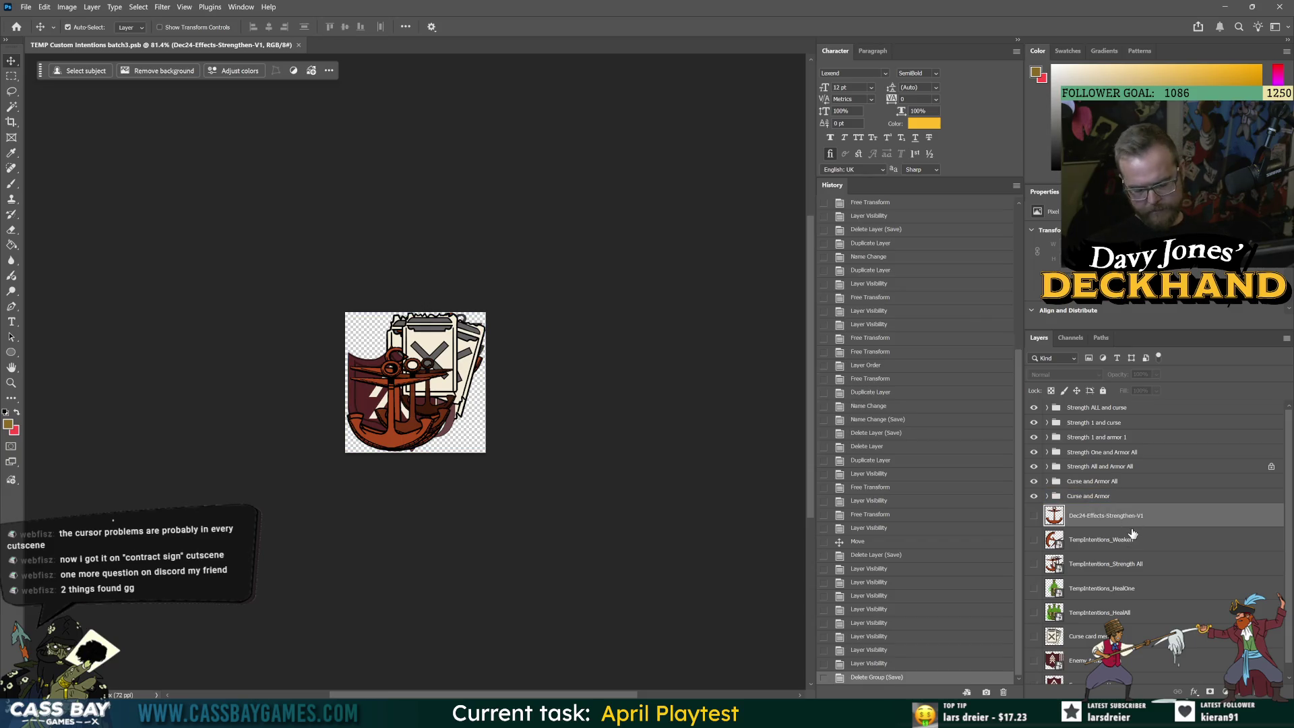
Gather the remaining loose layers into a new group named misc and save
{"action": "scroll", "coordinate": [1093, 518], "scroll_direction": "down", "scroll_amount": 1}
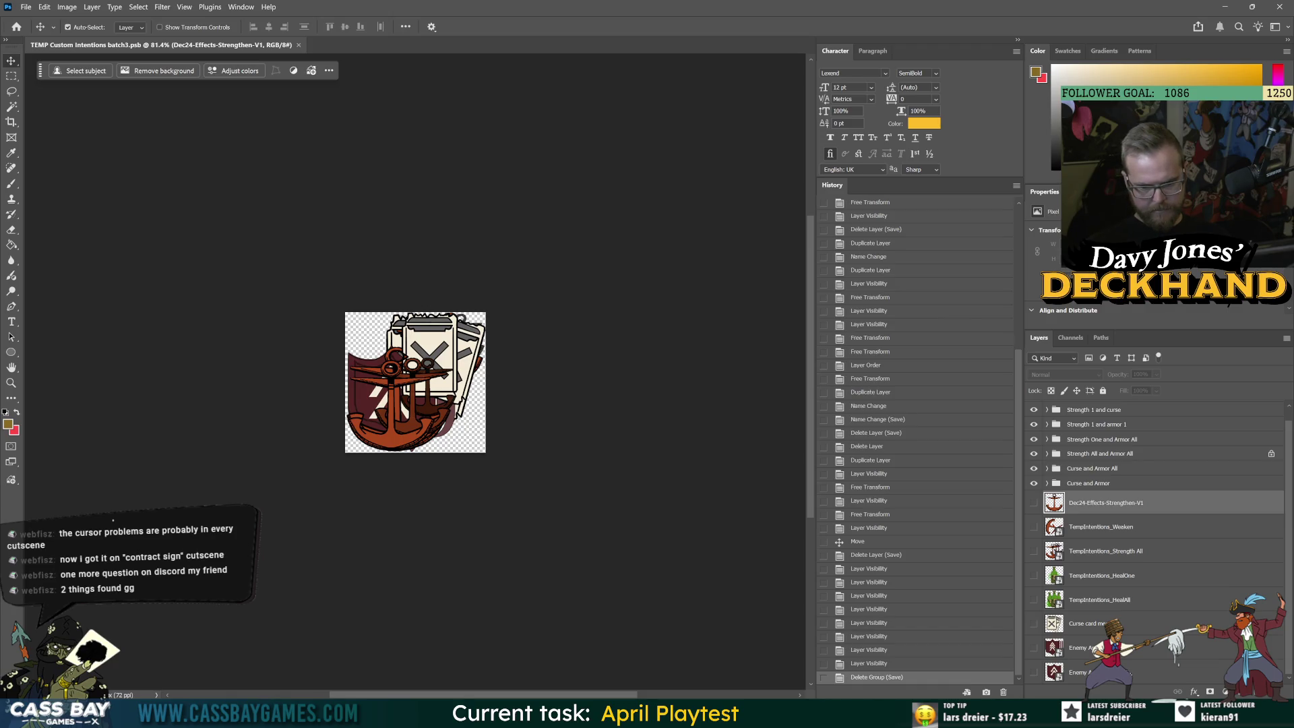
{"action": "left_click", "coordinate": [1078, 672], "text": "shift"}
{"action": "key", "text": "ctrl+g"}
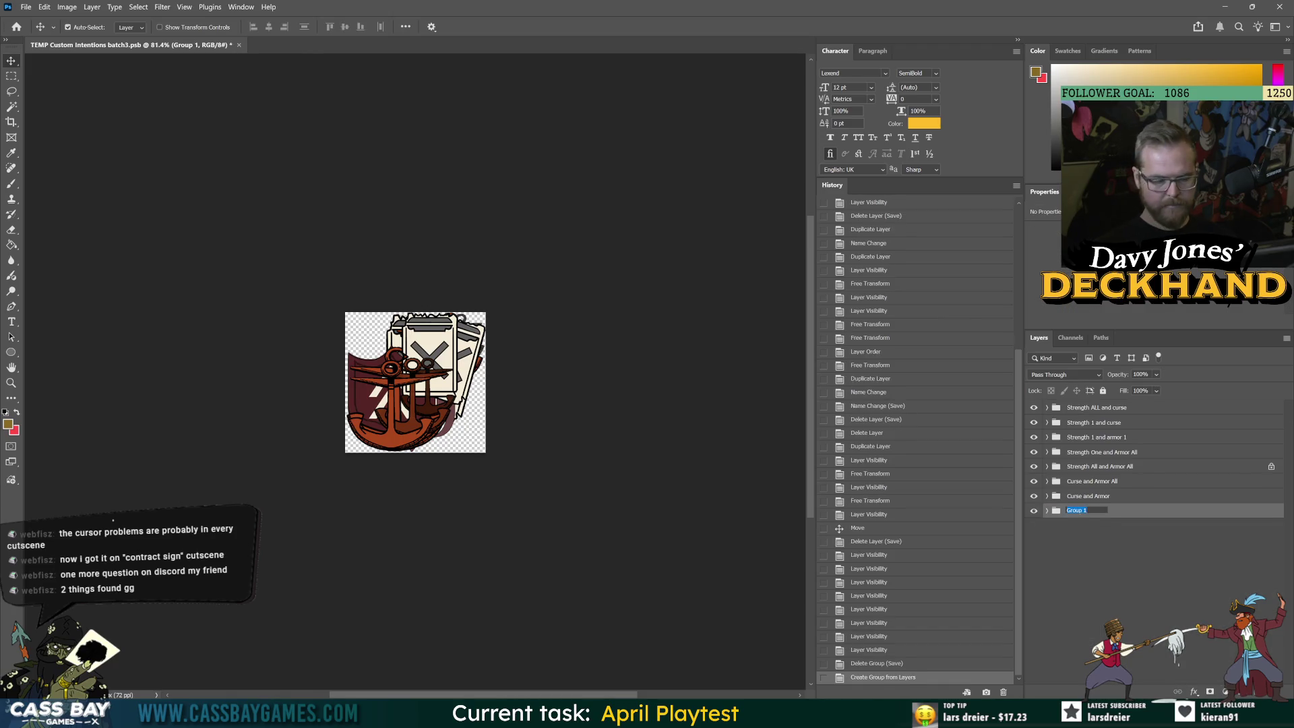
{"action": "type", "text": "misc"}
{"action": "key", "text": "Return"}
{"action": "key", "text": "ctrl+s"}
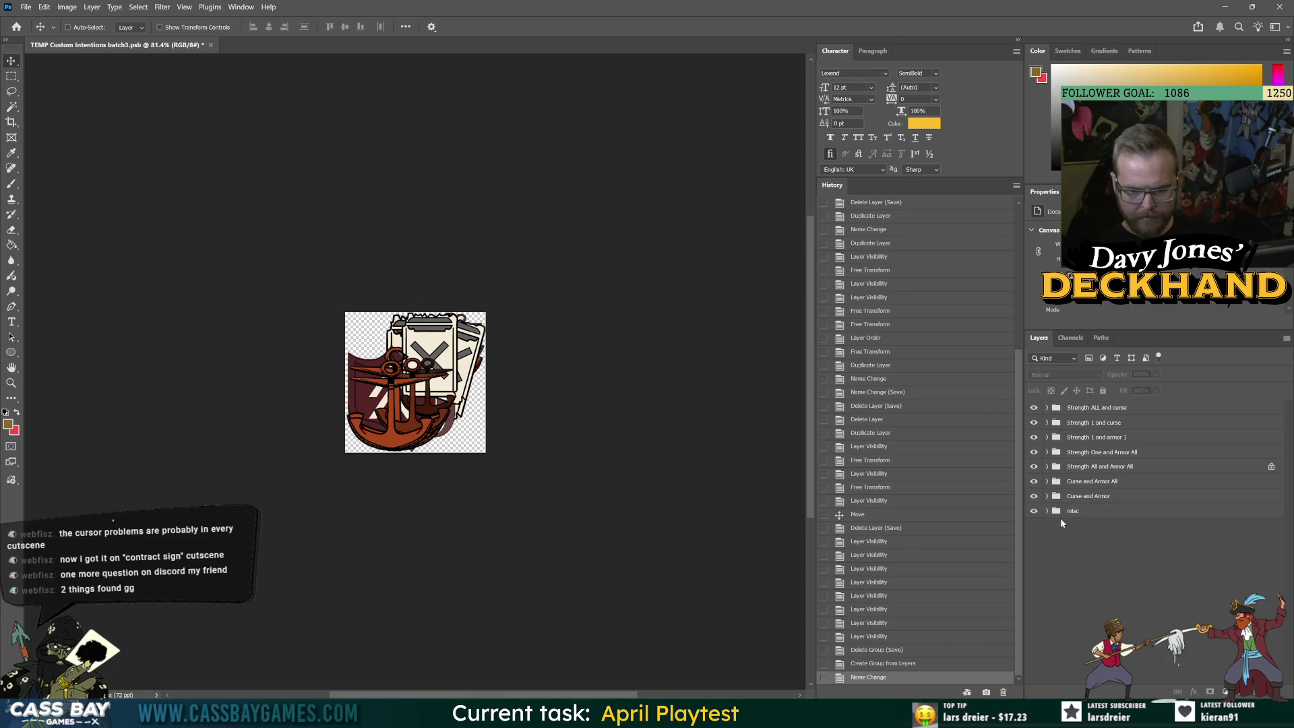
Unlock the Strength All and Armor All group
{"action": "left_click", "coordinate": [1249, 471]}
{"action": "left_click", "coordinate": [1271, 467]}
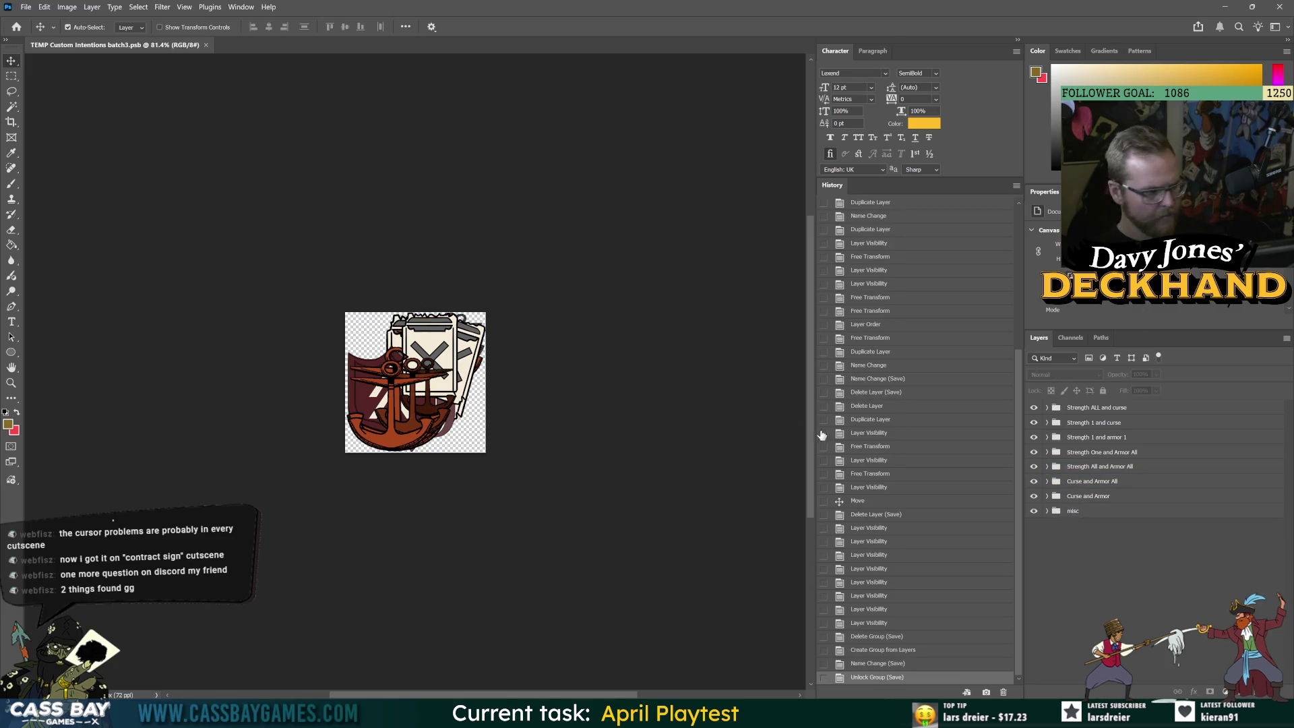
{"action": "mouse_move", "coordinate": [725, 714]}
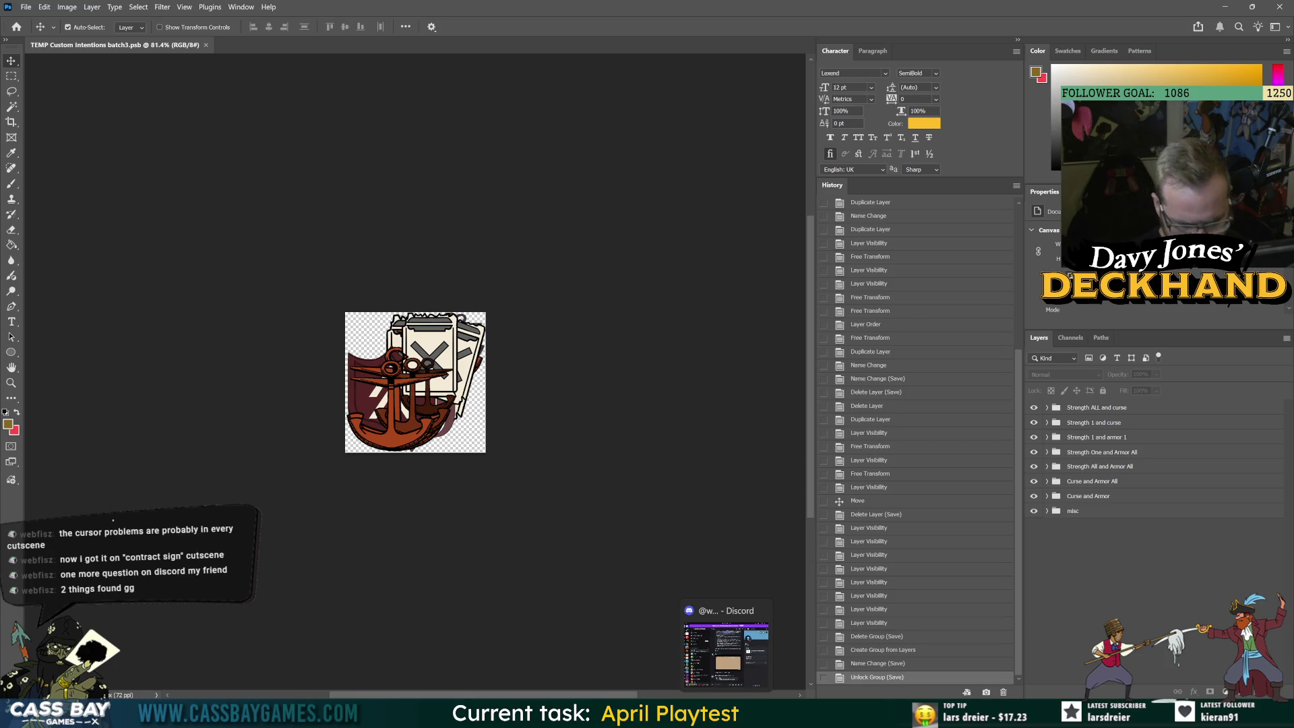
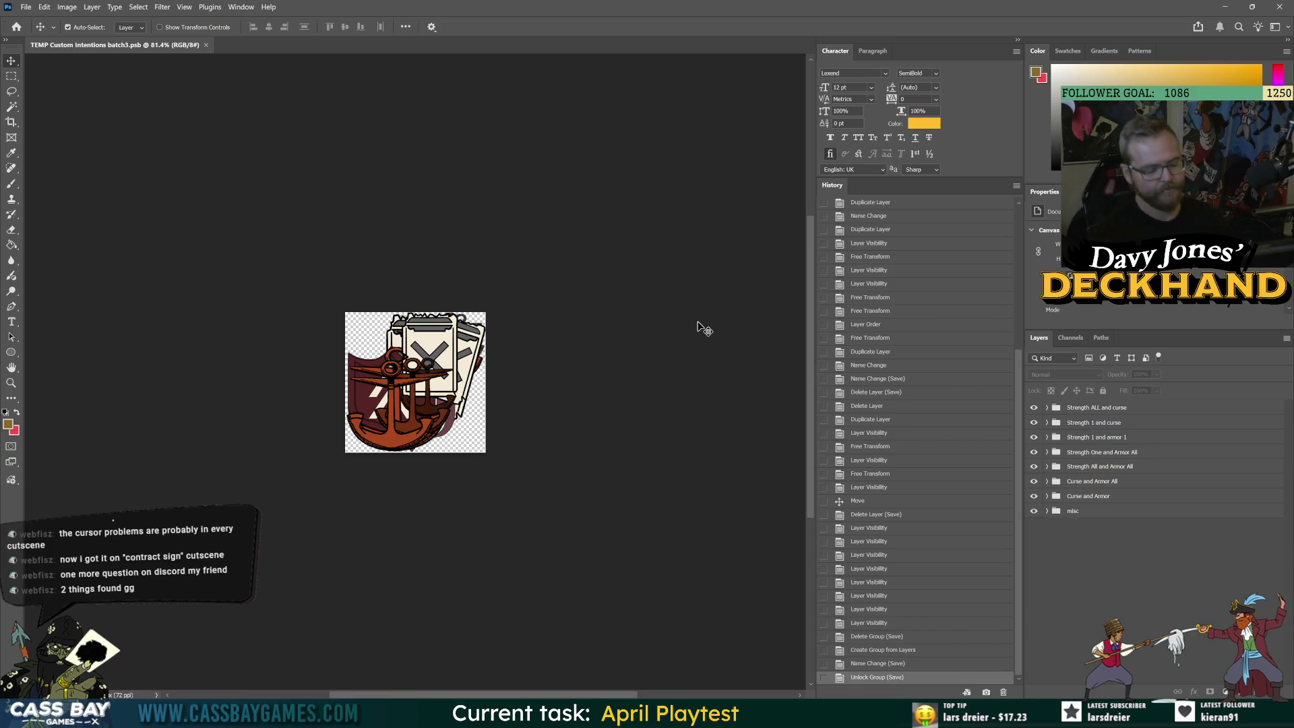
Run the Sprite Sheet Generator script on the Document Root Layers, then check the Trello board
{"action": "left_click", "coordinate": [42, 7]}
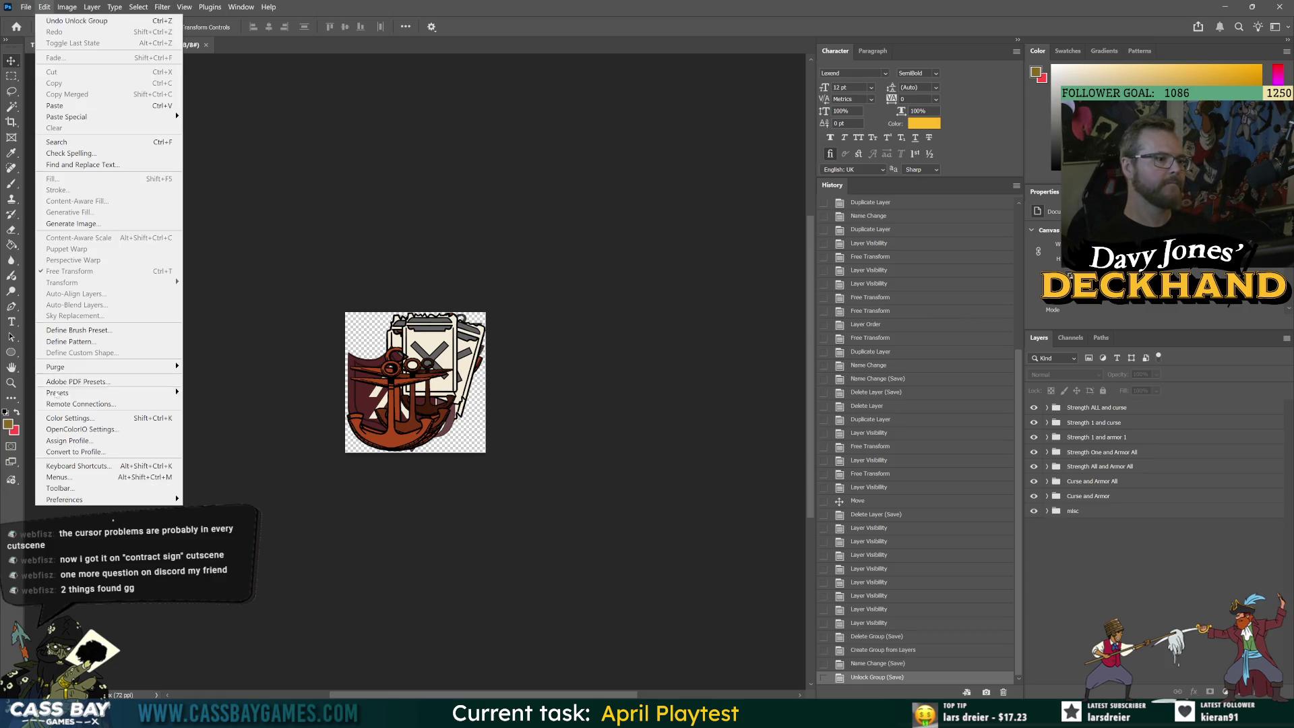
{"action": "mouse_move", "coordinate": [25, 6]}
{"action": "mouse_move", "coordinate": [101, 301]}
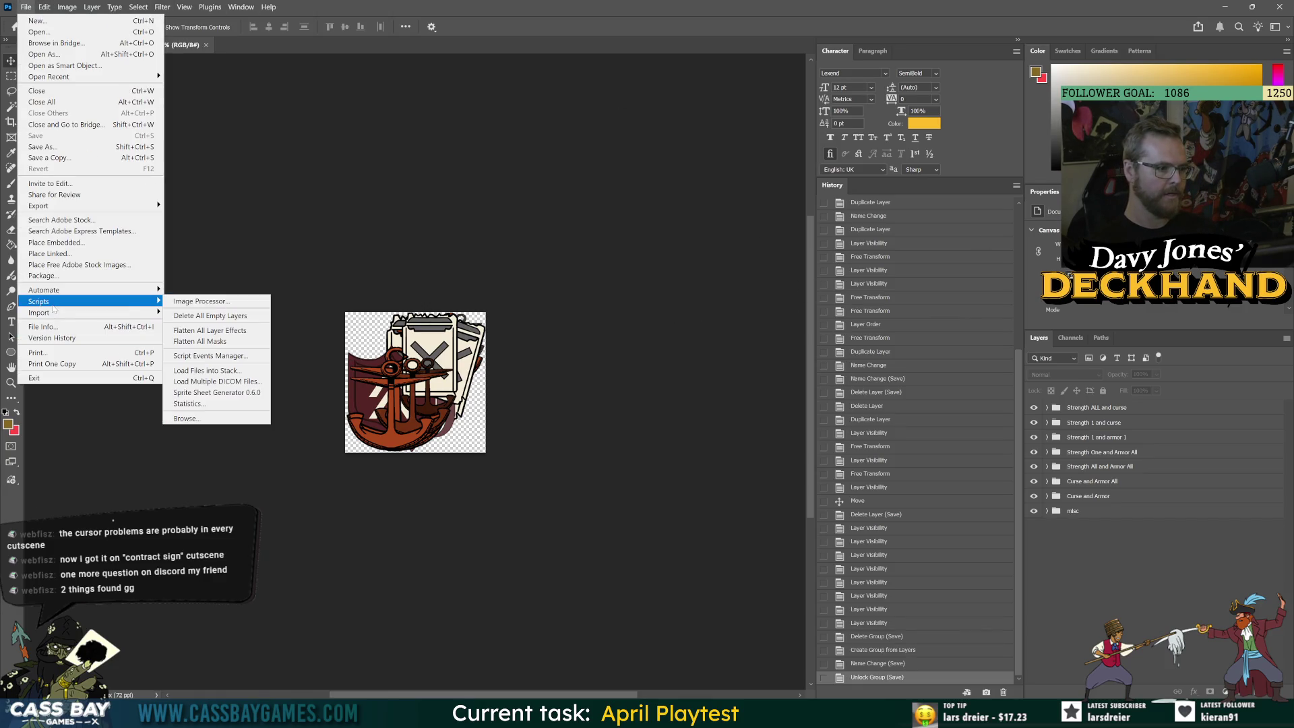
{"action": "left_click", "coordinate": [251, 392]}
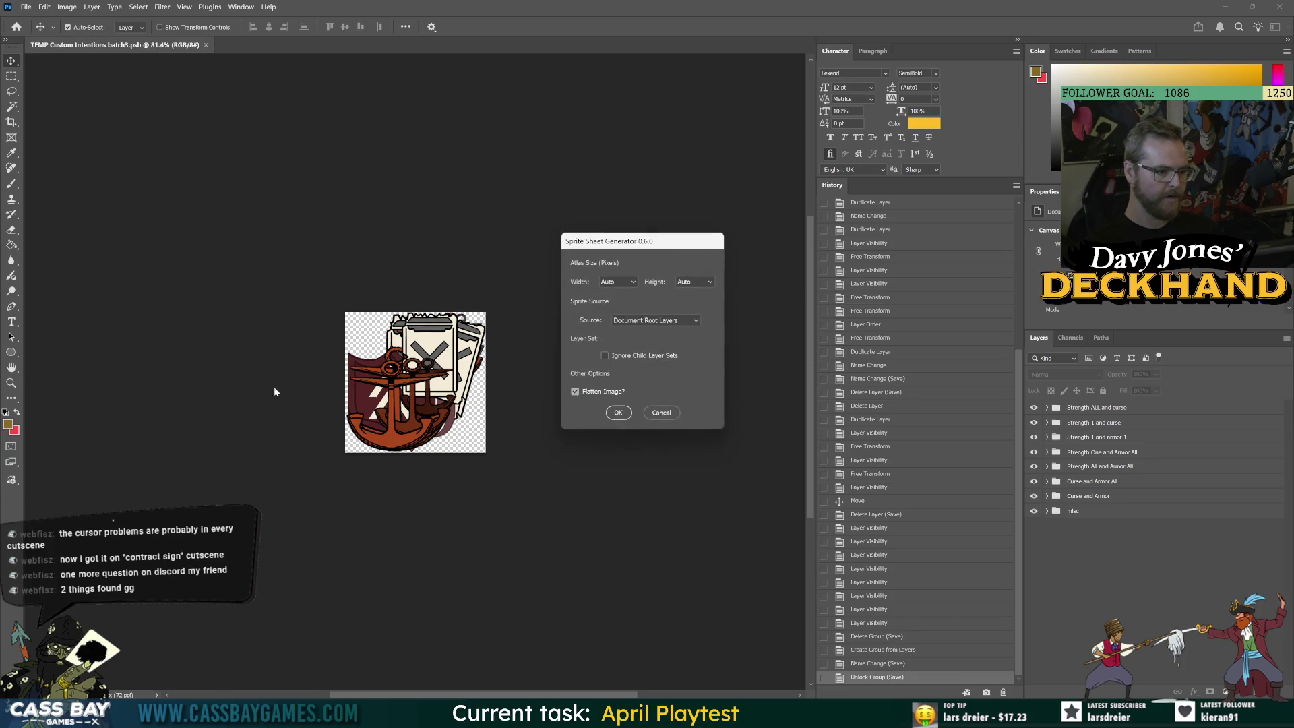
{"action": "left_click", "coordinate": [633, 322]}
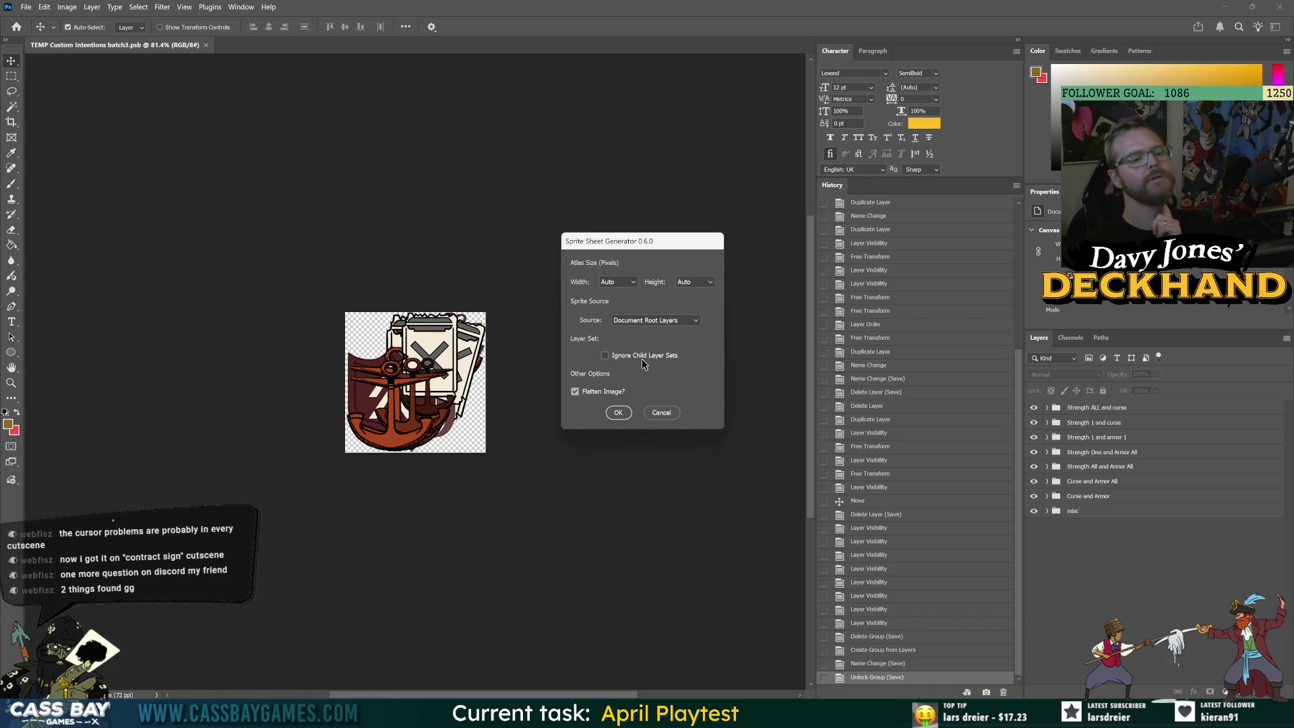
{"action": "left_click", "coordinate": [617, 413]}
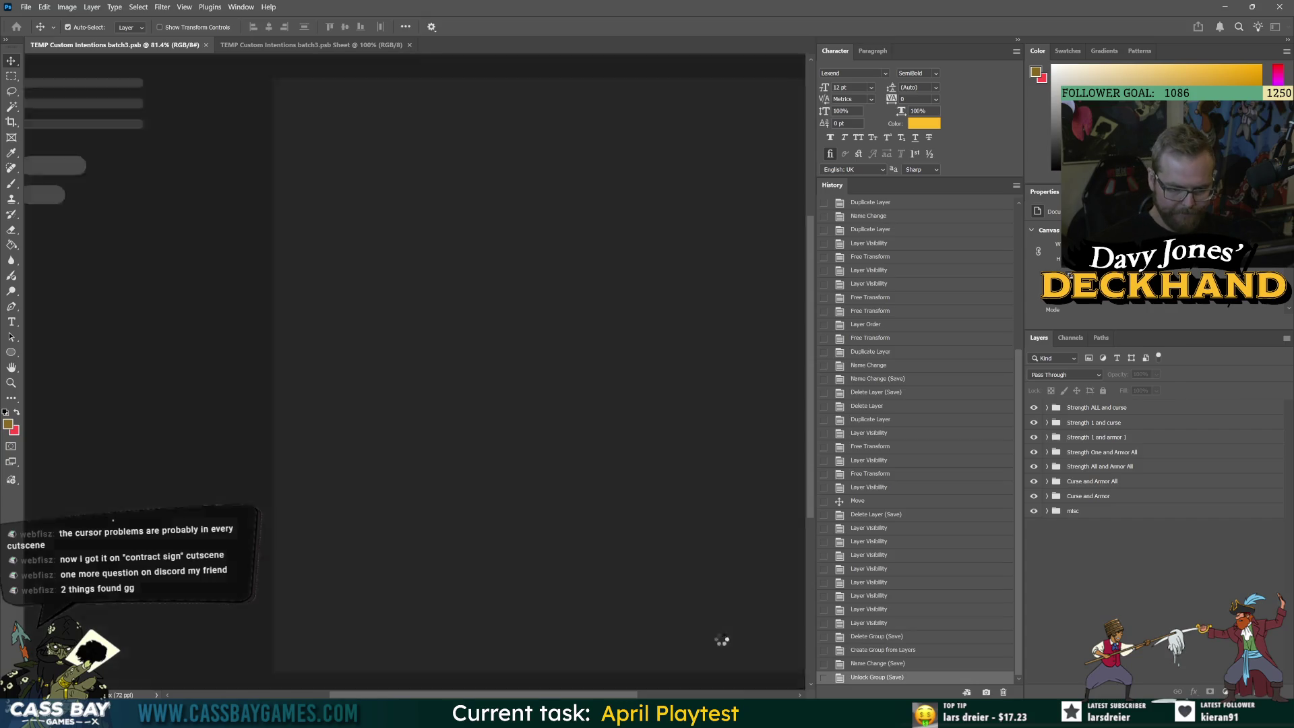
{"action": "left_click", "coordinate": [724, 714]}
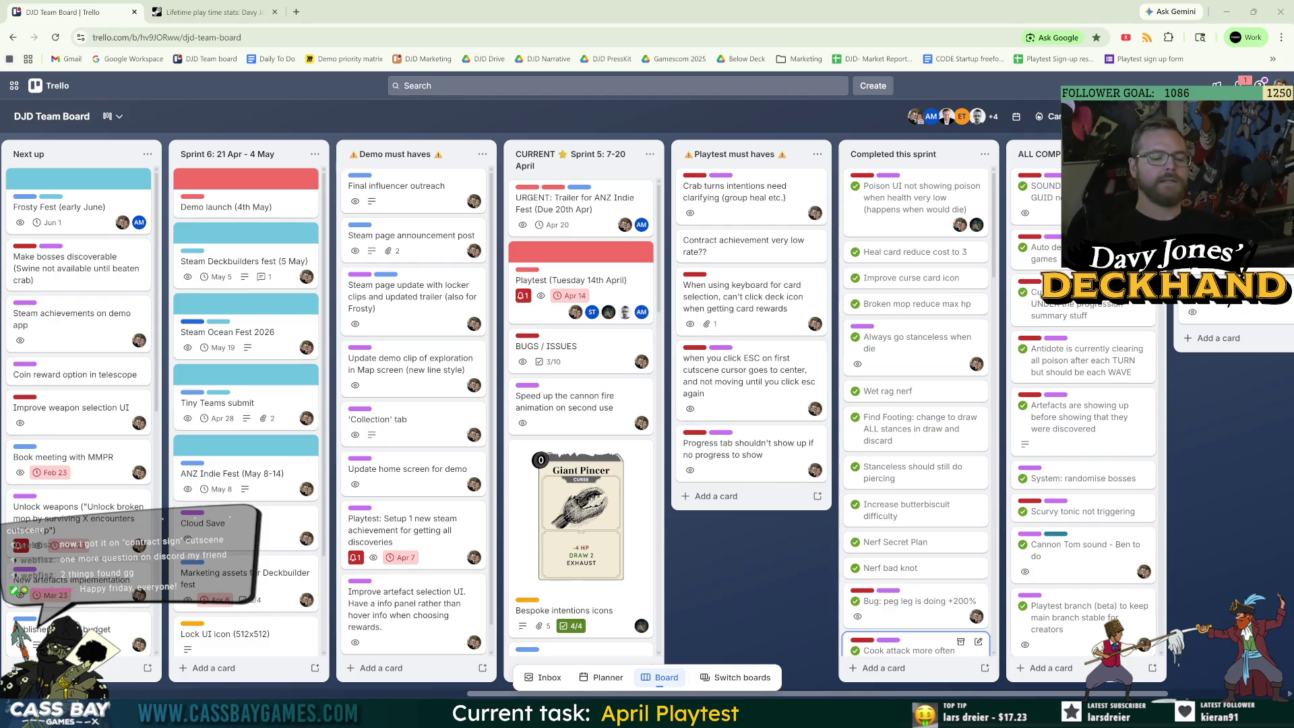
Return to Photoshop to view the generated sheet with its Sprite 1–8 layers
{"action": "key", "text": "alt+Tab"}
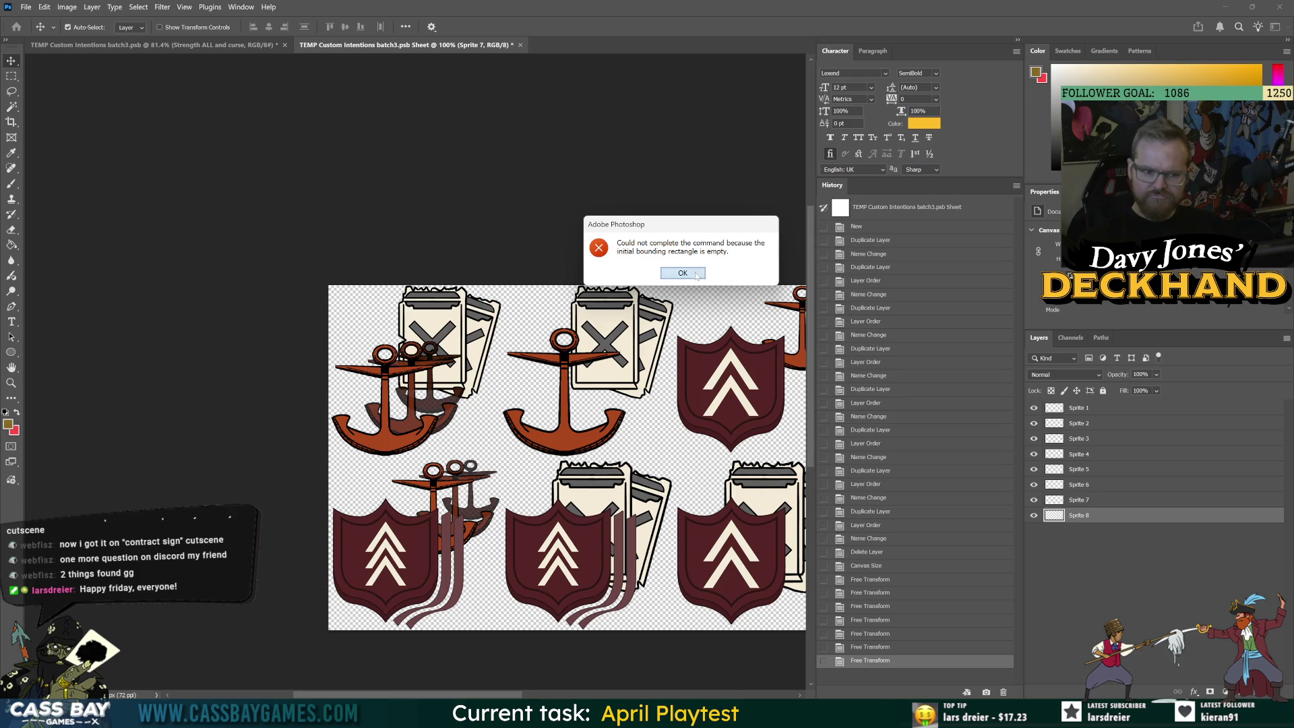
Dismiss the empty bounding rectangle error and merge the sprite layers into one
{"action": "left_click", "coordinate": [683, 273]}
{"action": "key", "text": "ctrl+e"}
{"action": "scroll", "coordinate": [717, 497], "scroll_direction": "down", "scroll_amount": 3}
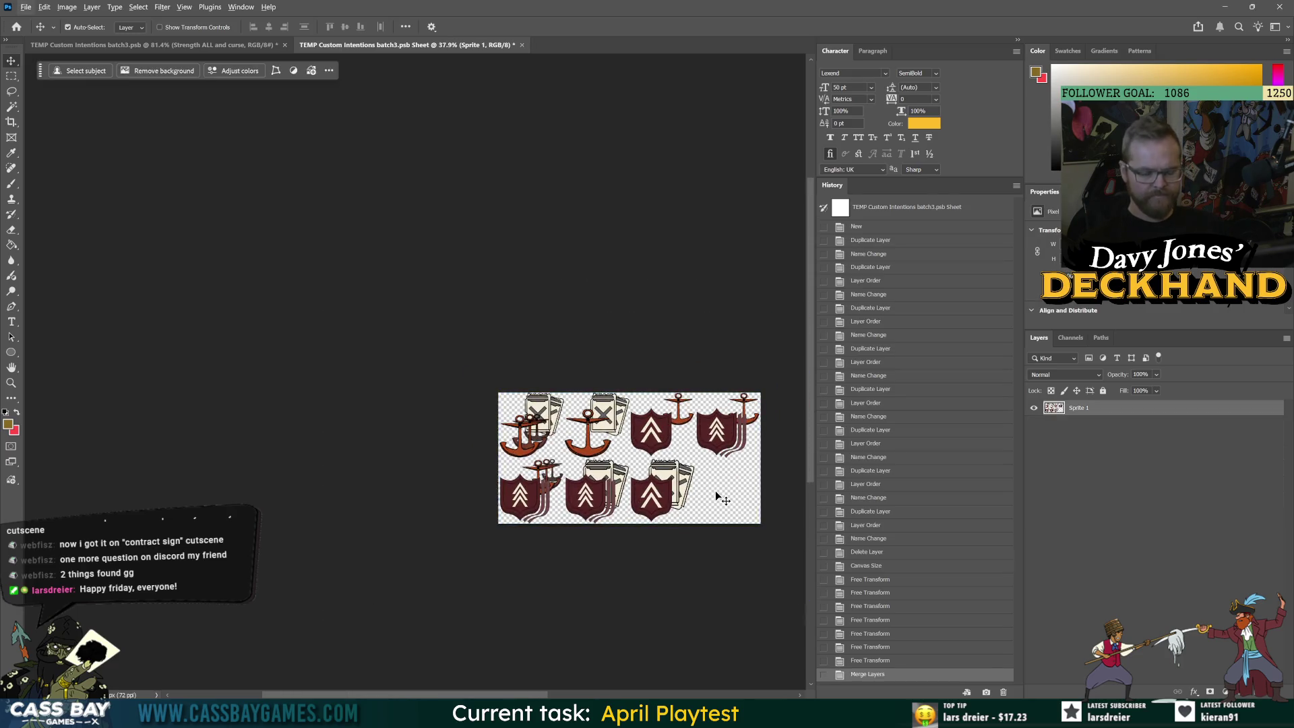
{"action": "scroll", "coordinate": [718, 497], "scroll_direction": "up", "scroll_amount": 1}
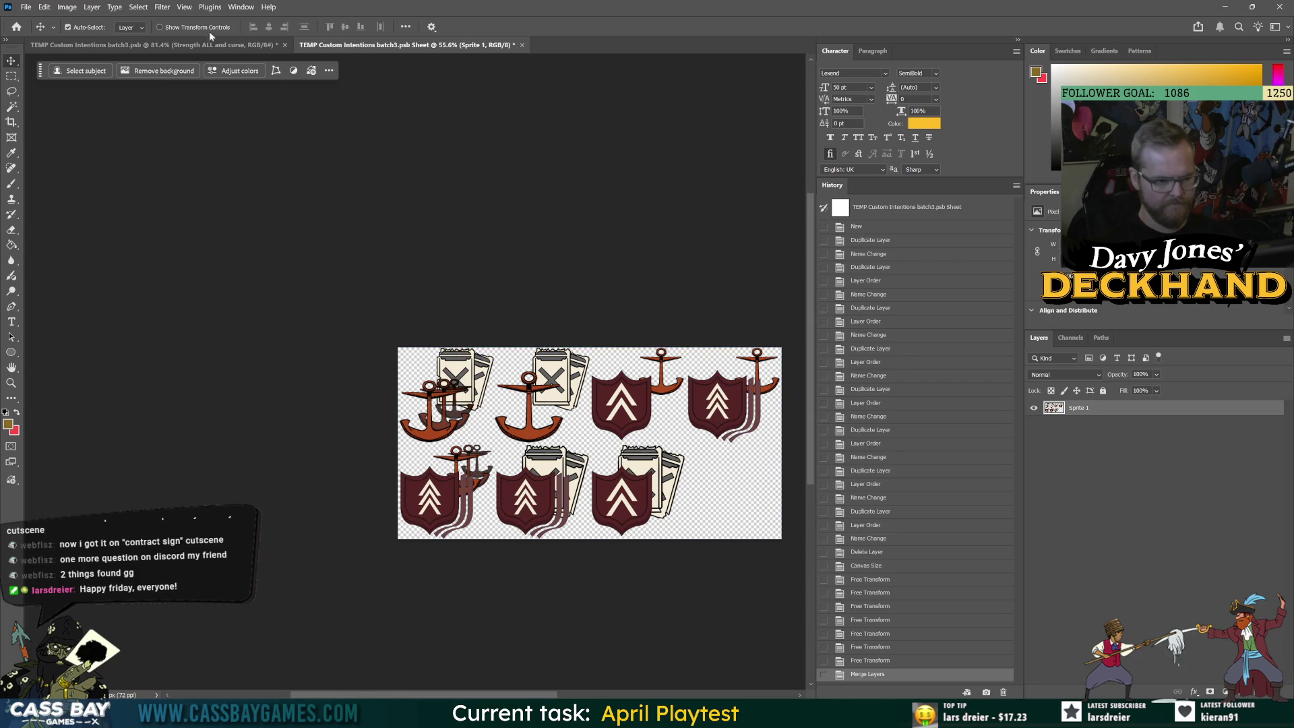
Resize the canvas to 2048 × 2048 px, anchored top-left
{"action": "left_click", "coordinate": [68, 6]}
{"action": "mouse_move", "coordinate": [84, 35]}
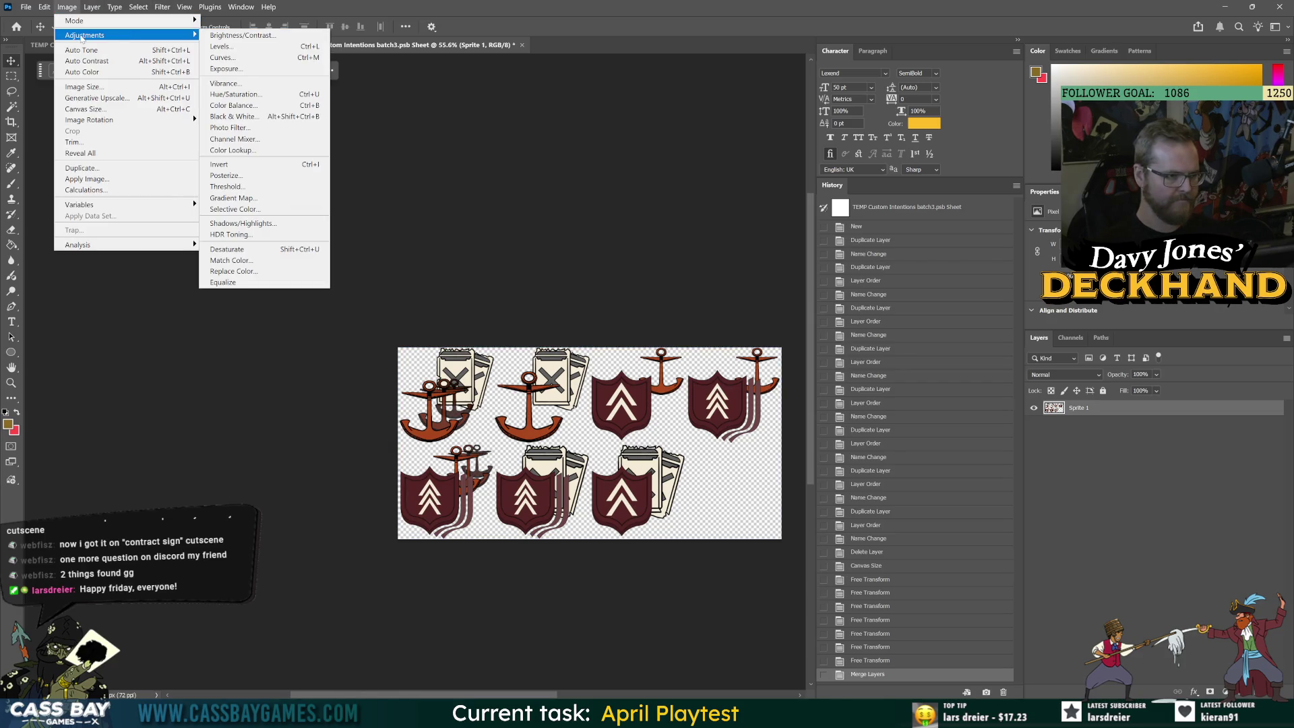
{"action": "left_click", "coordinate": [99, 109]}
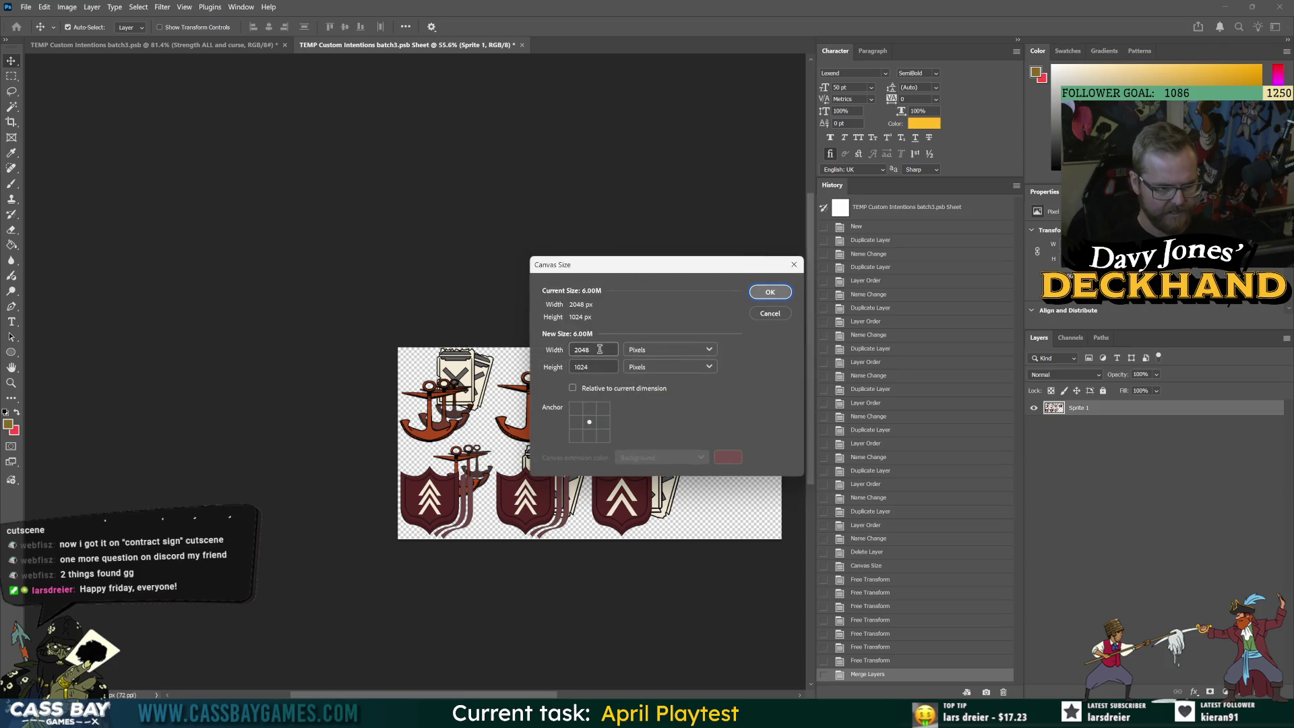
{"action": "left_click", "coordinate": [552, 353]}
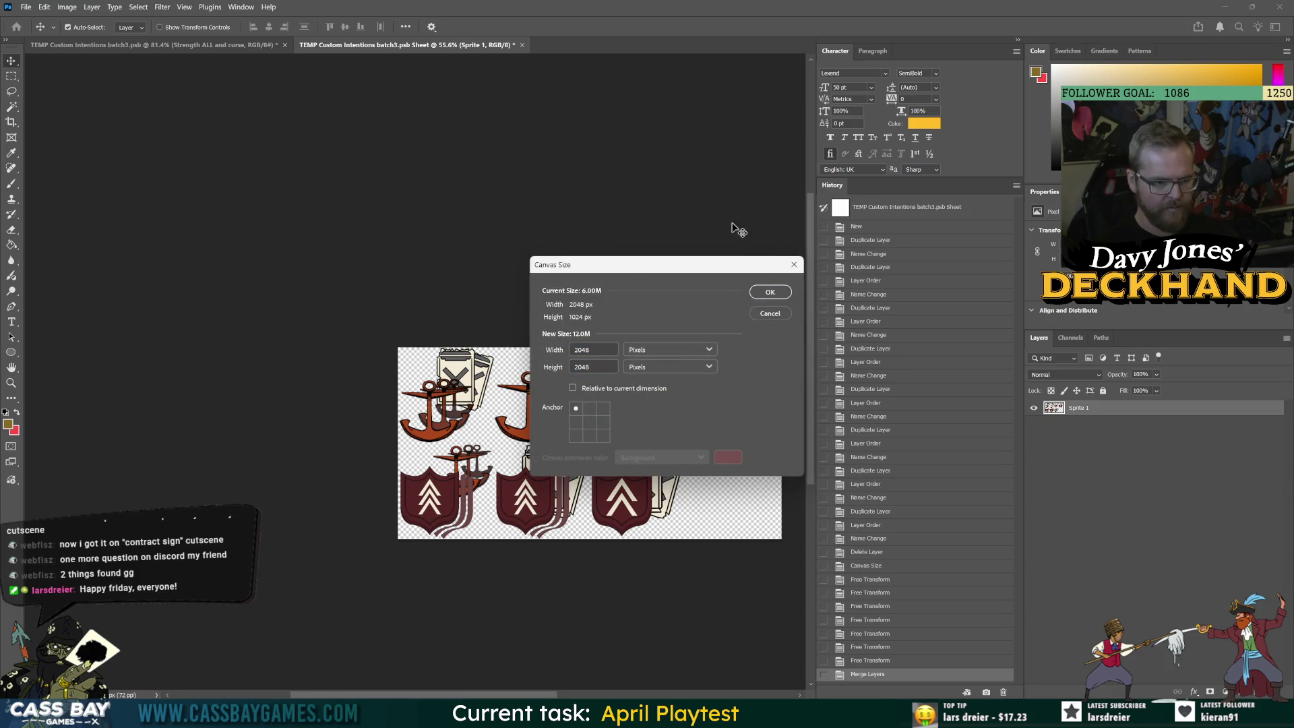
{"action": "left_click", "coordinate": [761, 293]}
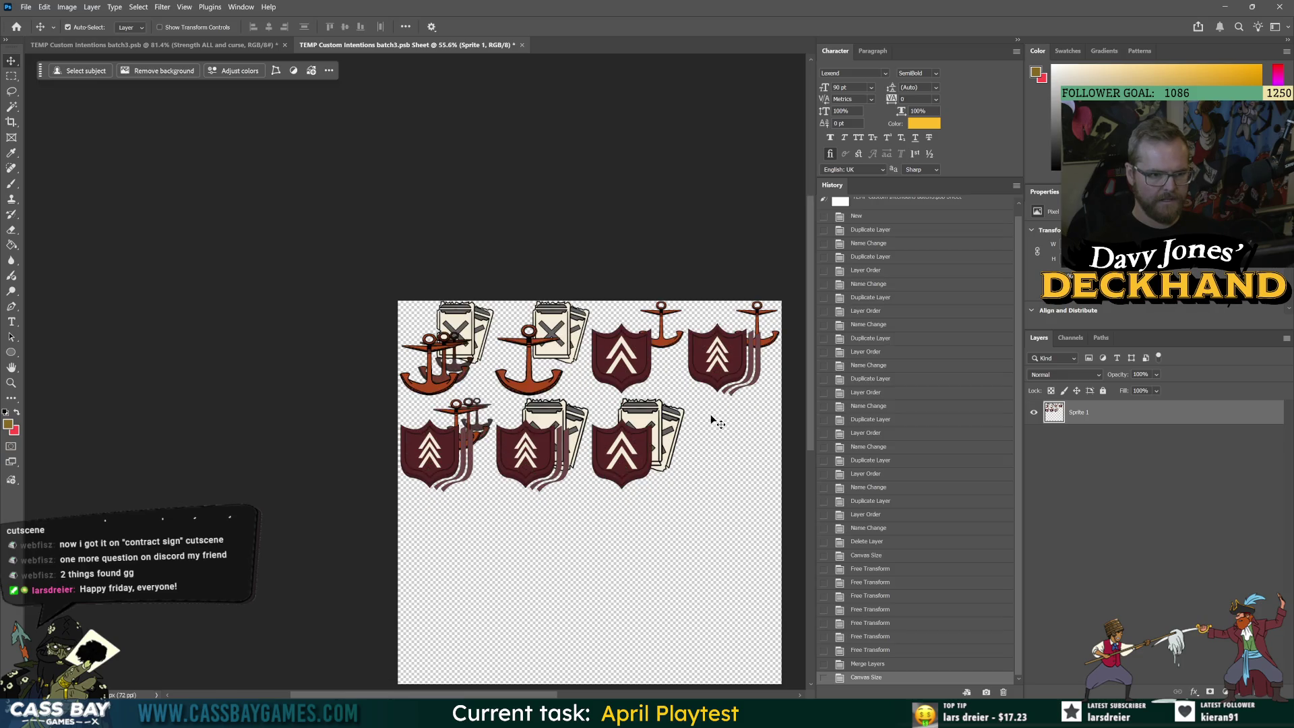
Quick Export the sheet as a PNG
{"action": "key", "text": "ctrl+shift+s"}
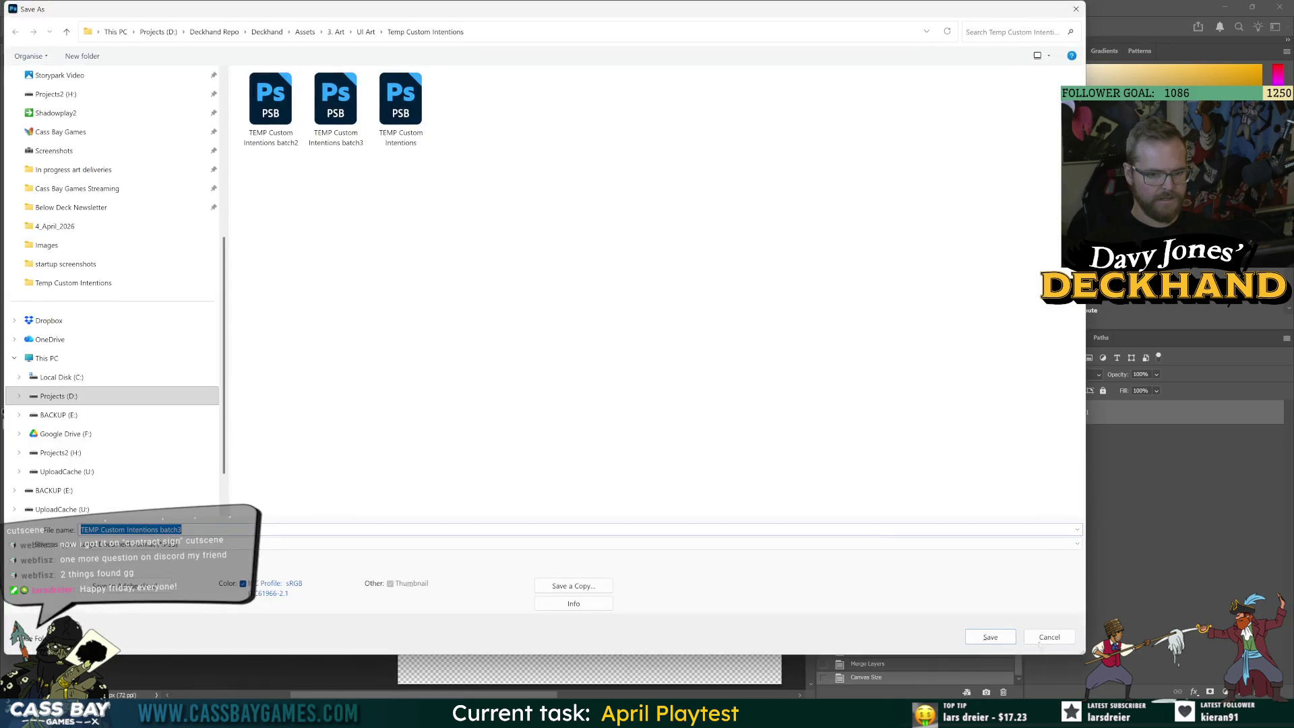
{"action": "key", "text": "Escape"}
{"action": "left_click", "coordinate": [19, 9]}
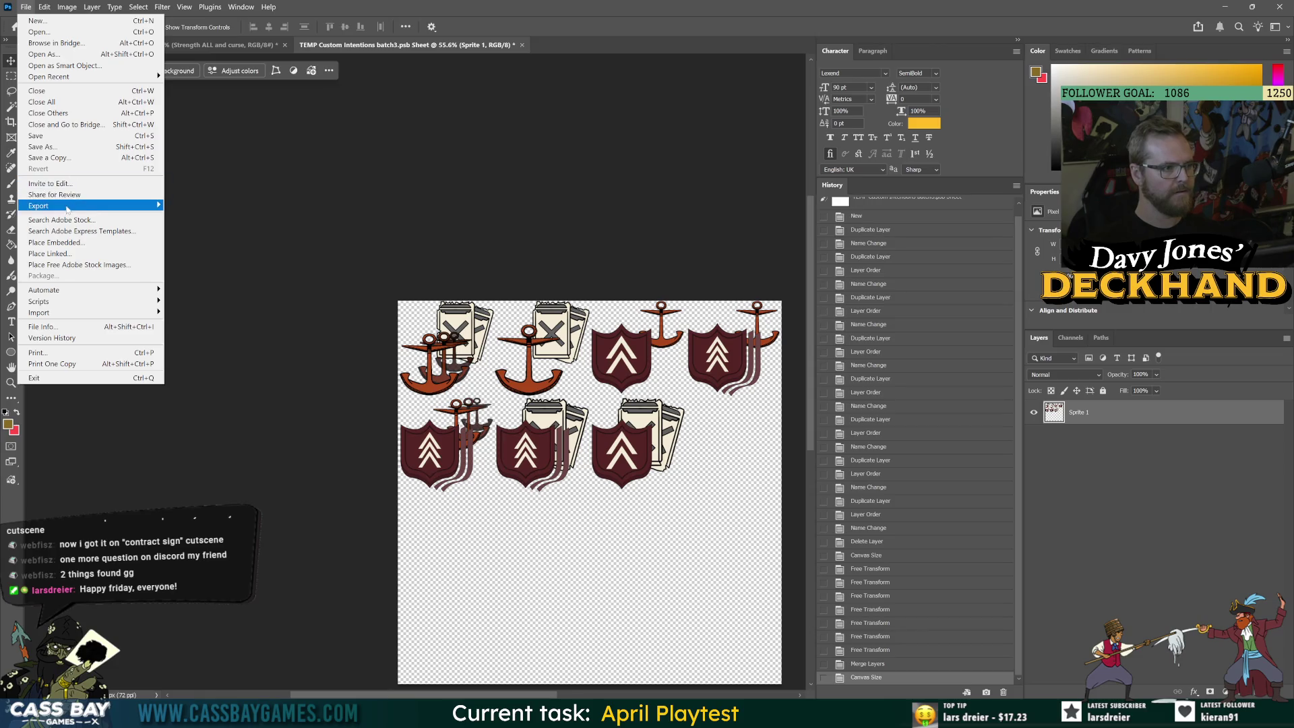
{"action": "mouse_move", "coordinate": [135, 206]}
{"action": "left_click", "coordinate": [204, 206]}
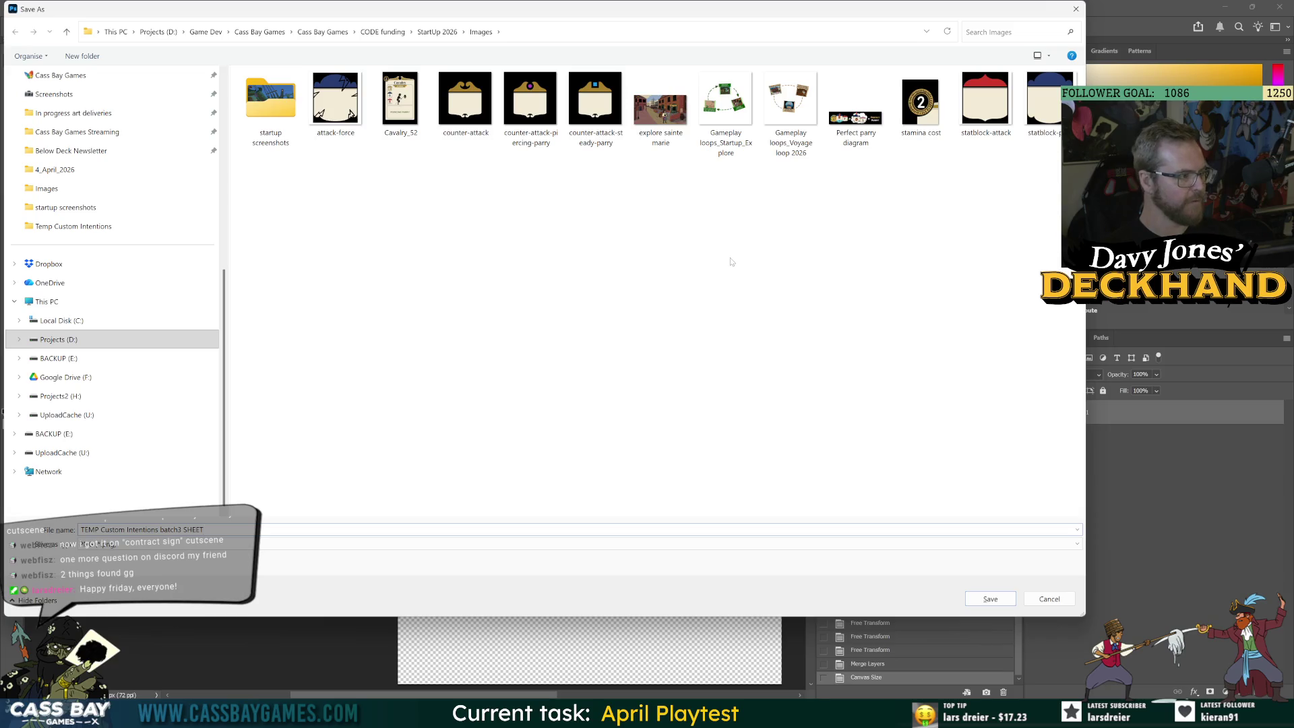
Save the PNG as TEMP Custom Intentions batch3 SHEET in Assets/3. Art/UI Art/Temp Custom Intentions
{"action": "scroll", "coordinate": [101, 116], "scroll_direction": "up", "scroll_amount": 5}
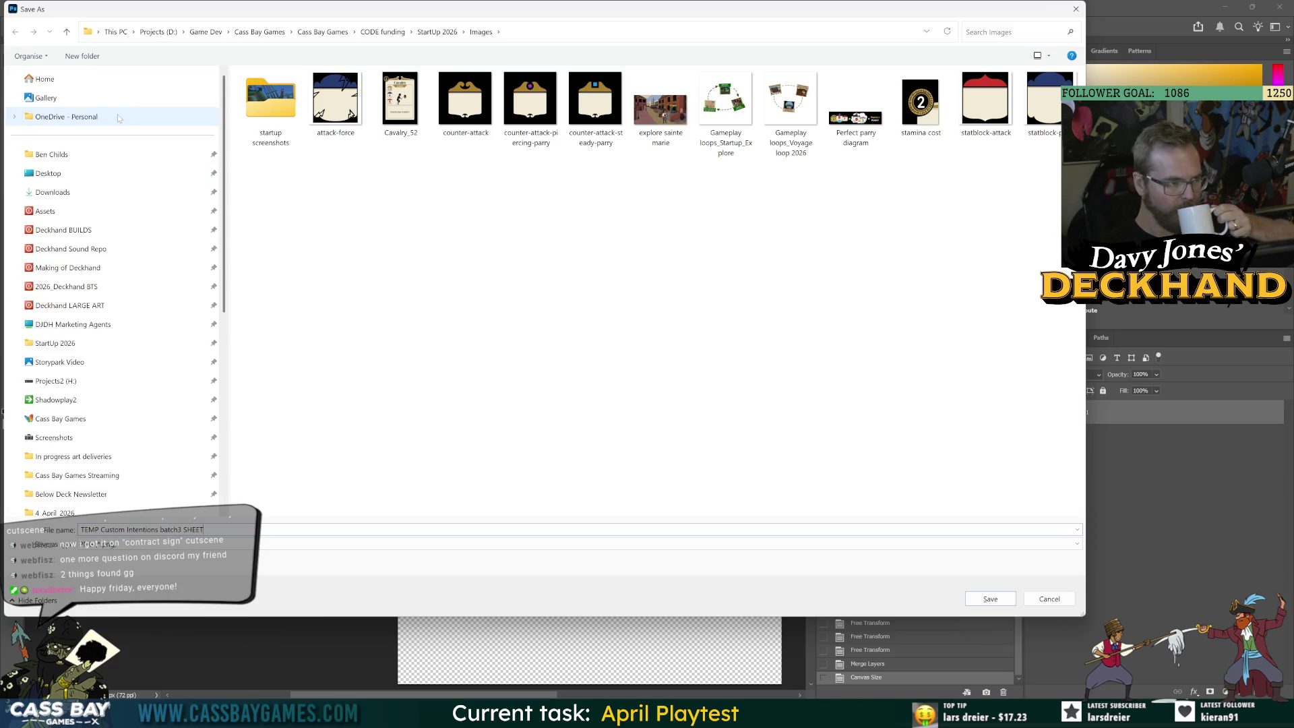
{"action": "left_click", "coordinate": [45, 211]}
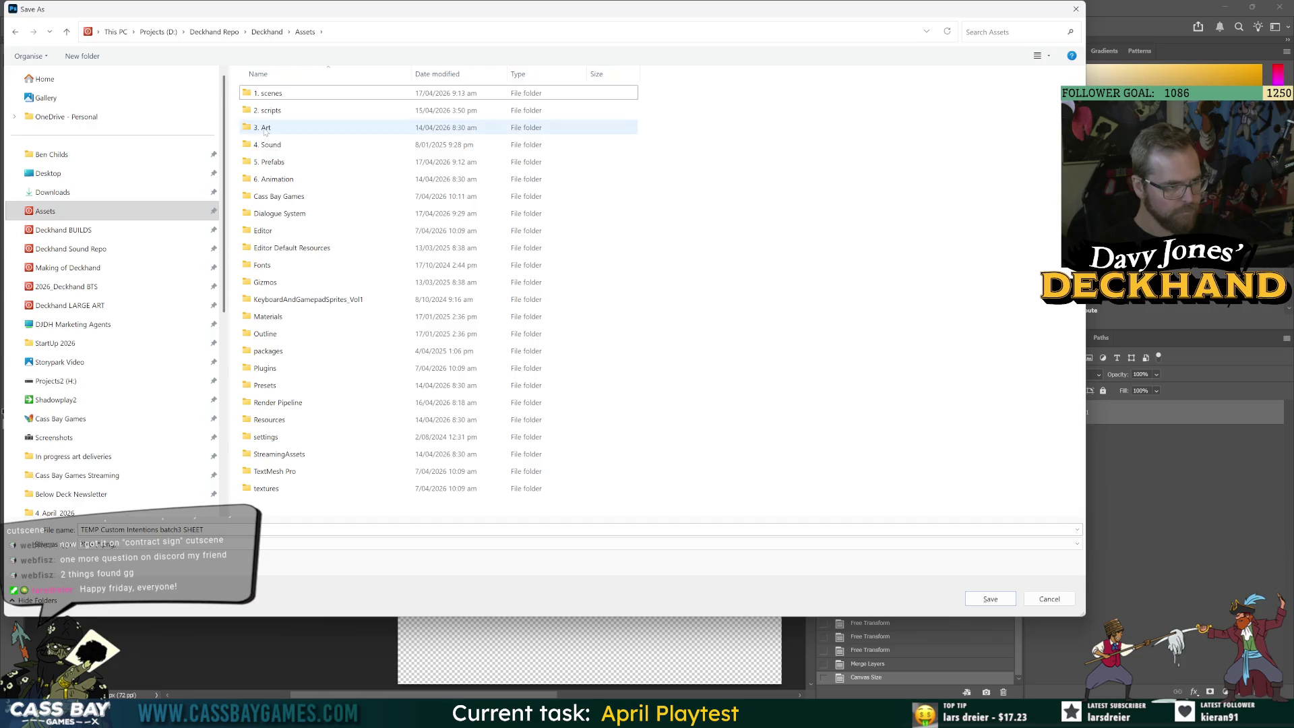
{"action": "double_click", "coordinate": [263, 128]}
{"action": "left_click", "coordinate": [273, 351]}
{"action": "double_click", "coordinate": [273, 351]}
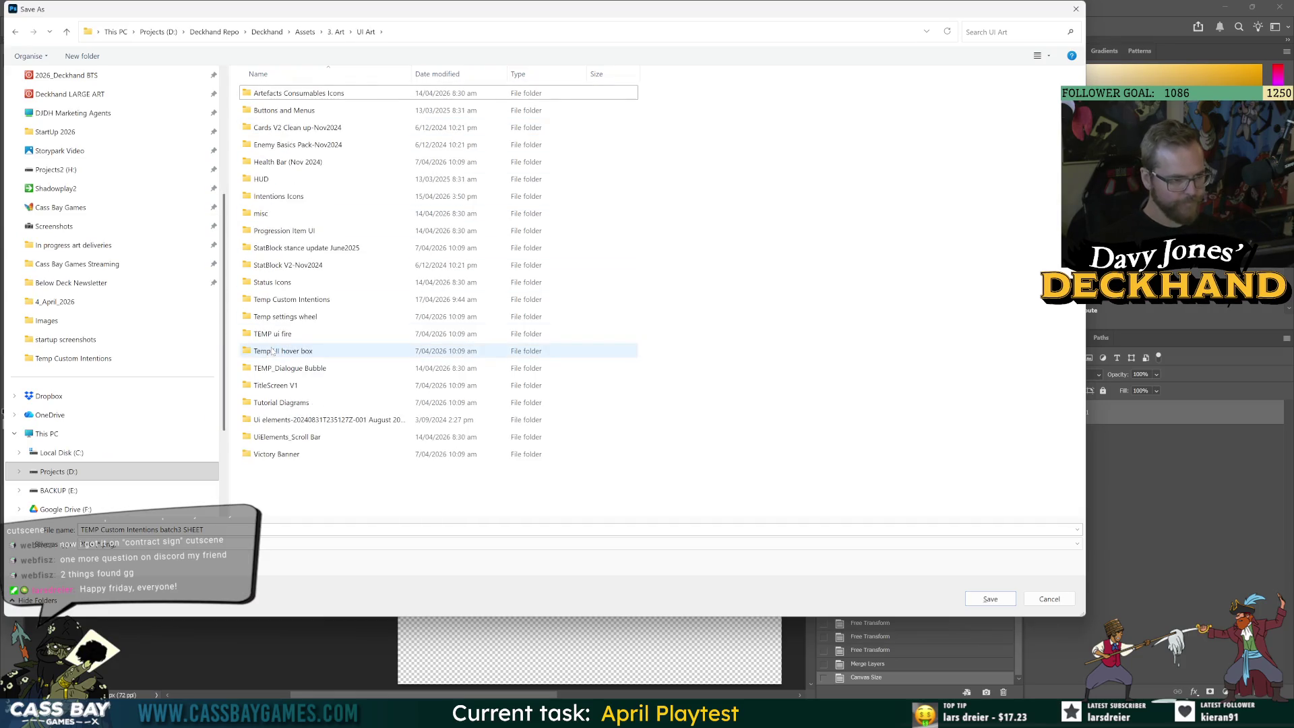
{"action": "double_click", "coordinate": [301, 298]}
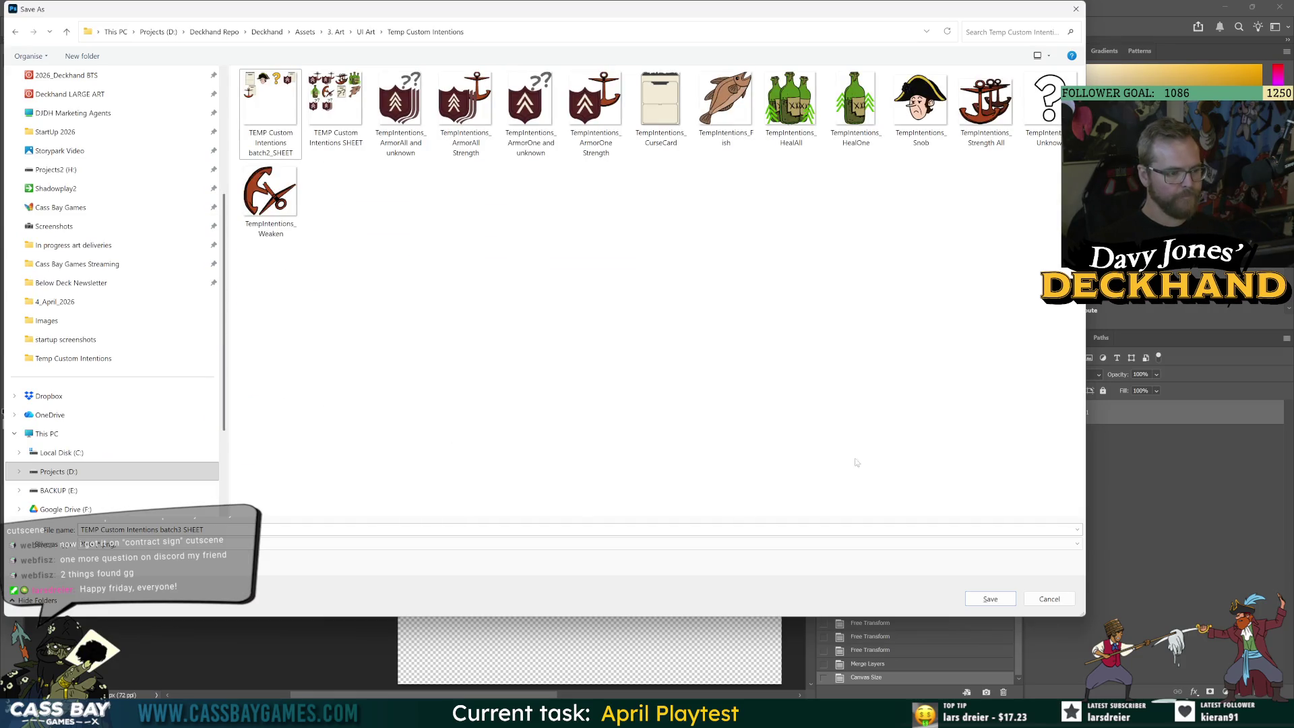
{"action": "left_click", "coordinate": [994, 599]}
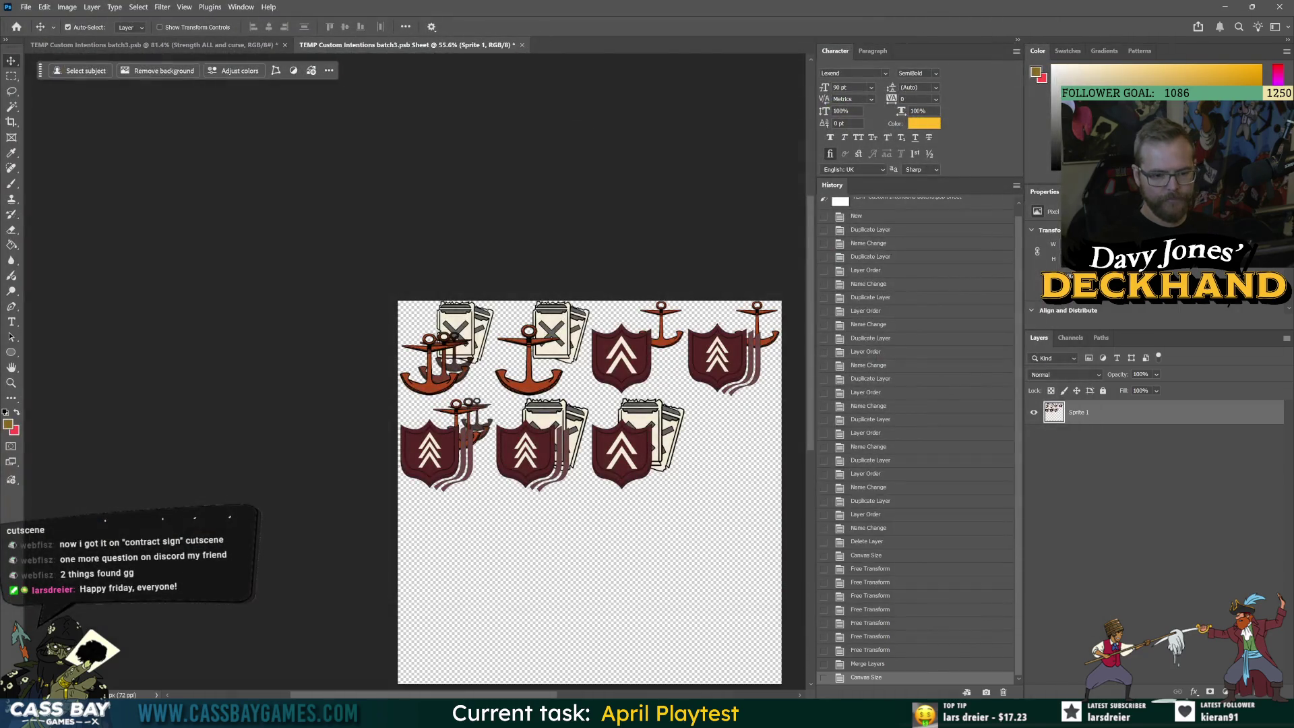
{"action": "key", "text": "alt+Tab"}
{"action": "key", "text": "alt+Tab"}
{"action": "scroll", "coordinate": [111, 395], "scroll_direction": "up", "scroll_amount": 15}
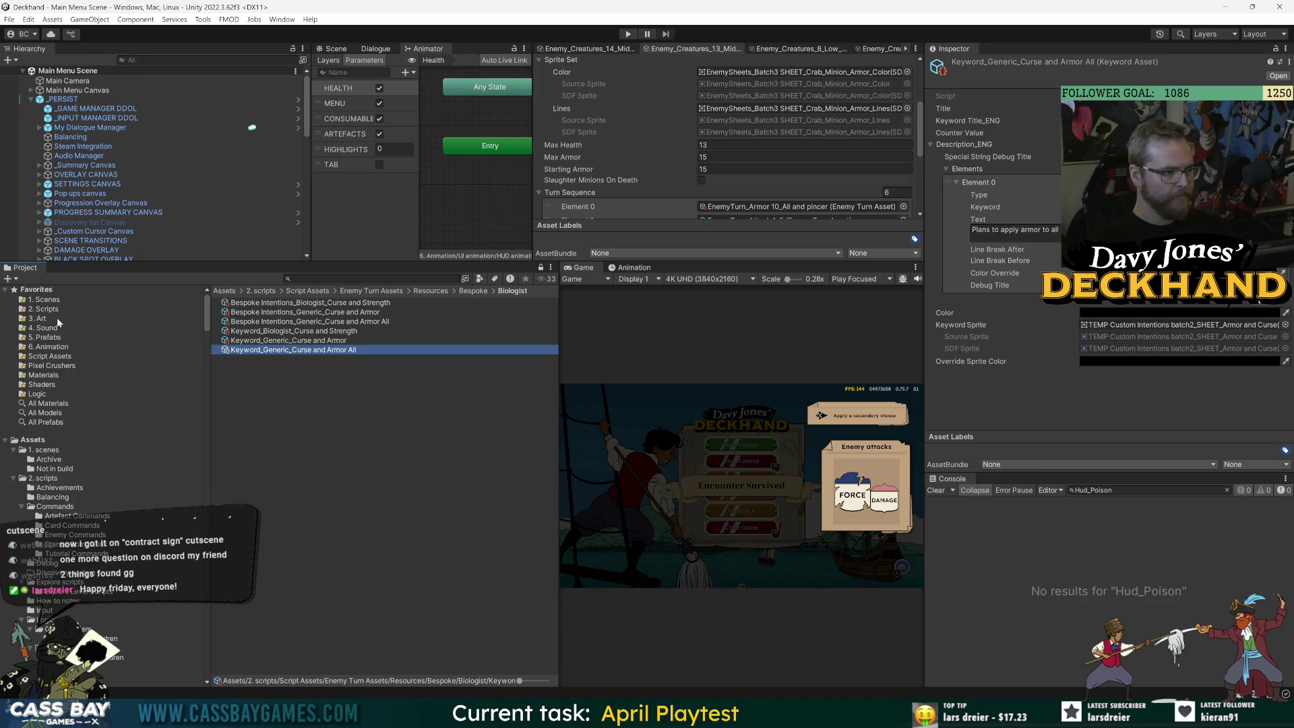
Open the Temp Custom Intentions folder in the Project window and preview the imported sprites
{"action": "left_click", "coordinate": [55, 317]}
{"action": "double_click", "coordinate": [240, 444]}
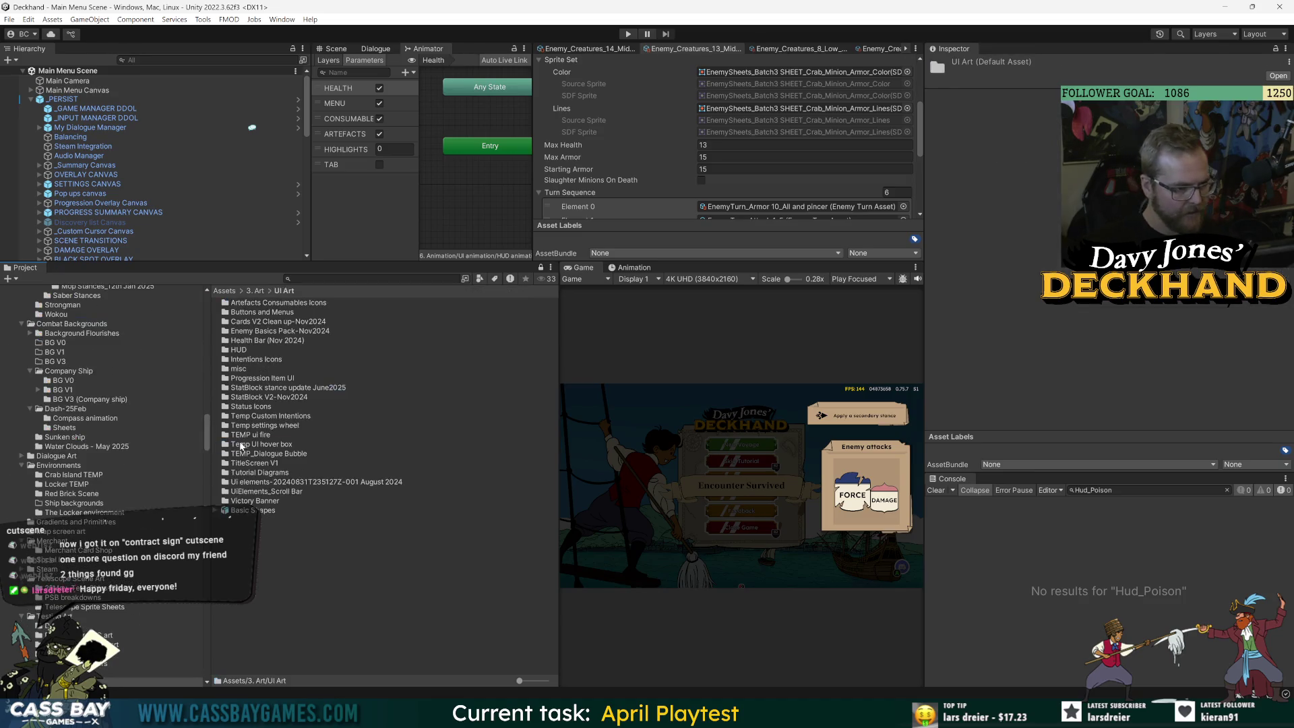
{"action": "double_click", "coordinate": [251, 417]}
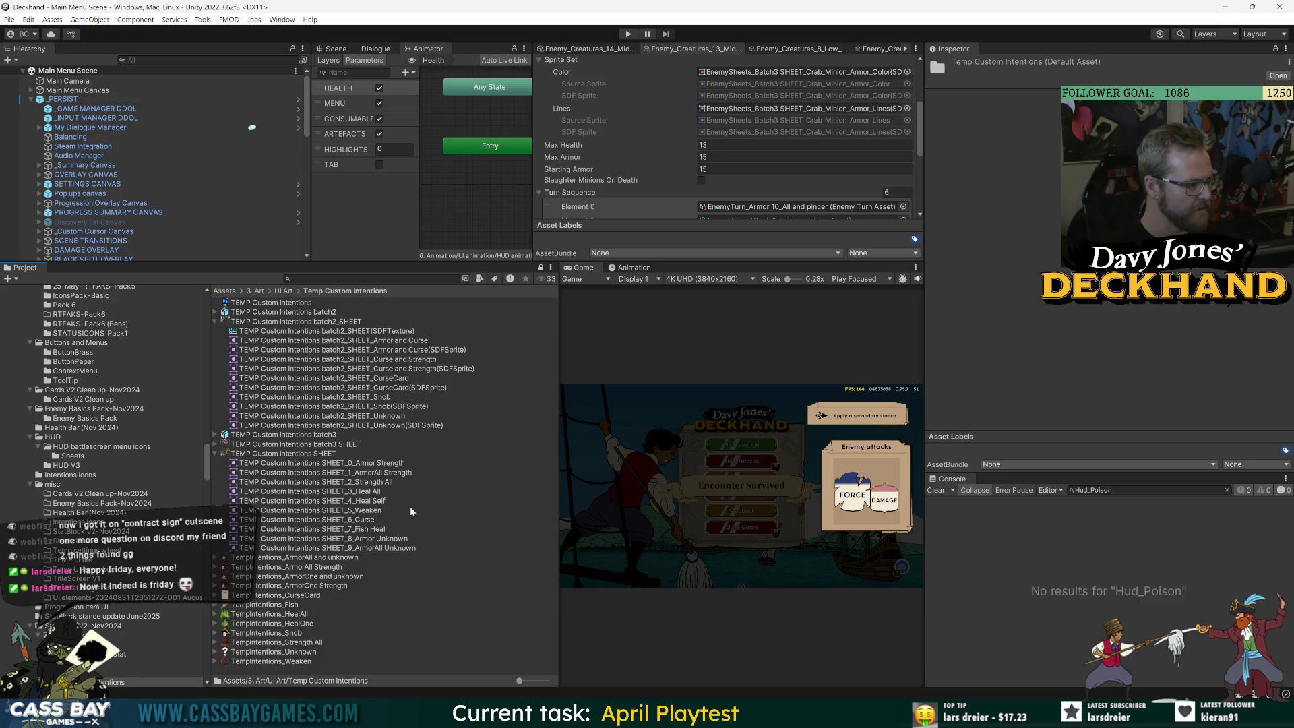
{"action": "left_click", "coordinate": [451, 528]}
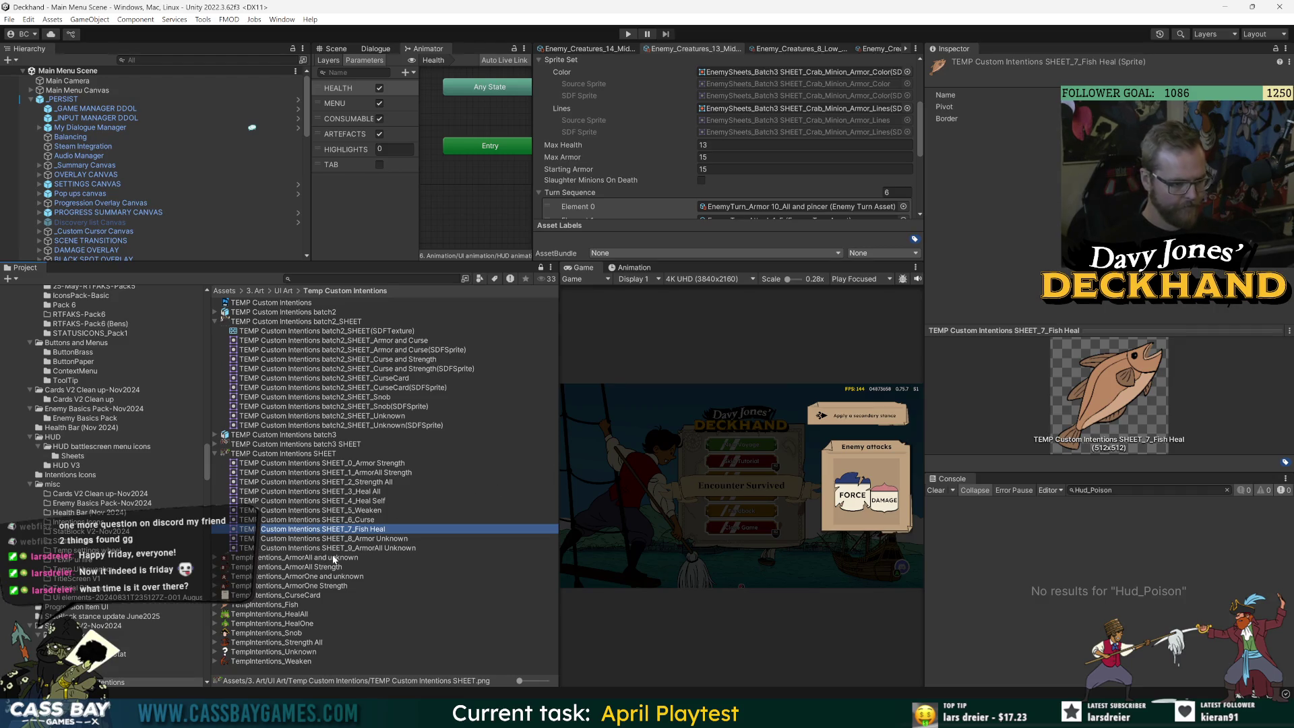
{"action": "left_click", "coordinate": [216, 455]}
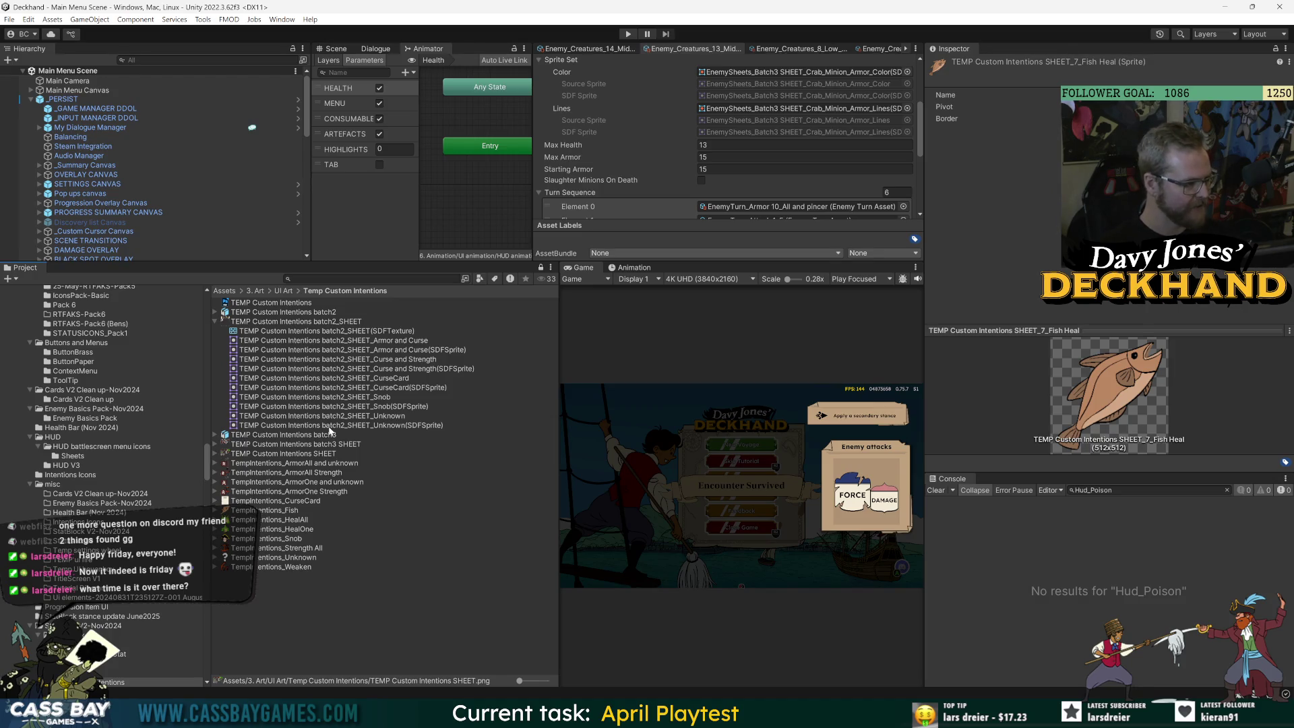
{"action": "left_click", "coordinate": [404, 548]}
{"action": "left_click", "coordinate": [427, 636]}
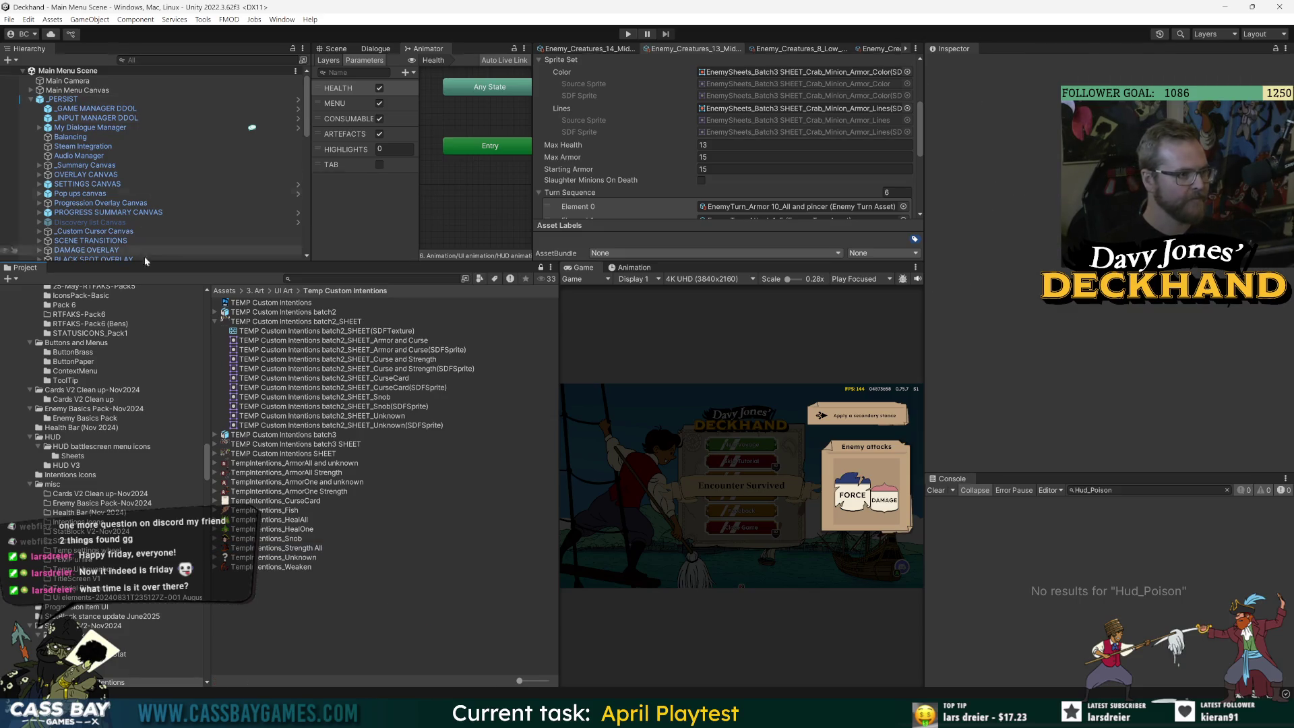
Enlarge the upper panels, apply all _PERSIST prefab overrides and save the scene
{"action": "scroll", "coordinate": [158, 339], "scroll_direction": "up", "scroll_amount": 10}
{"action": "scroll", "coordinate": [158, 341], "scroll_direction": "up", "scroll_amount": 10}
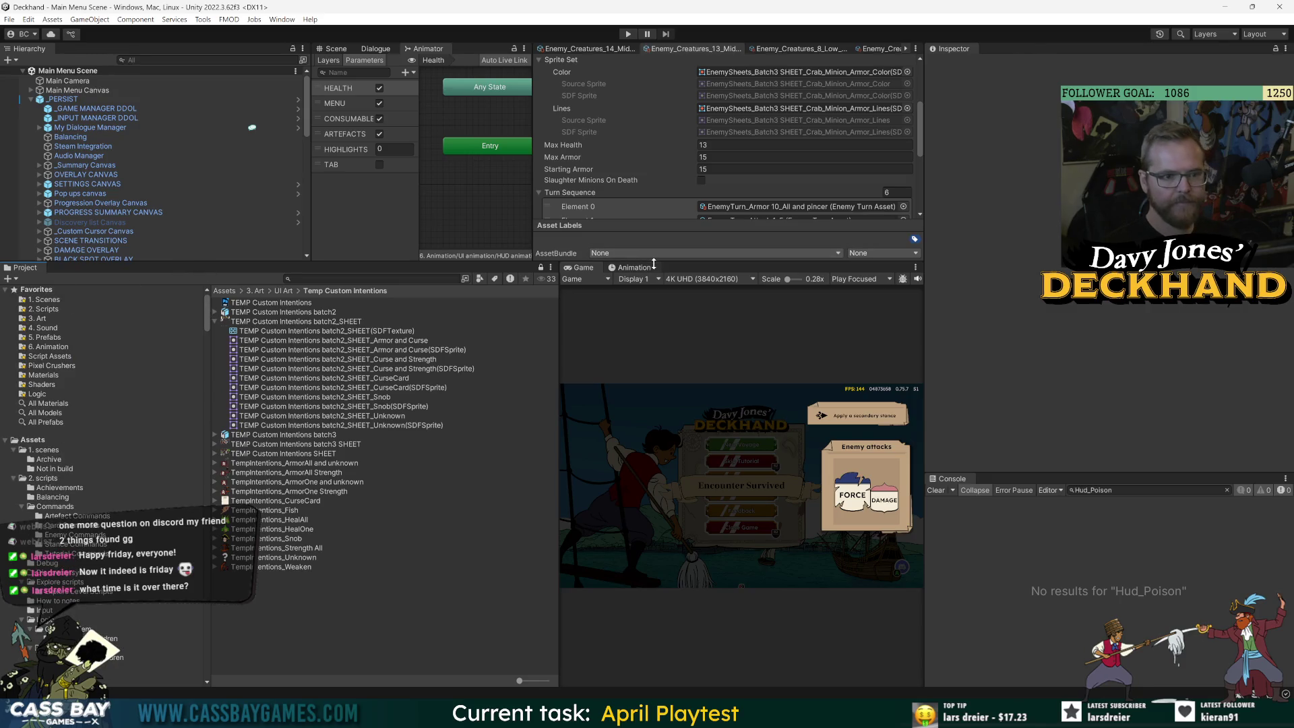
{"action": "left_click_drag", "start_coordinate": [526, 262], "coordinate": [527, 324]}
{"action": "left_click", "coordinate": [64, 99]}
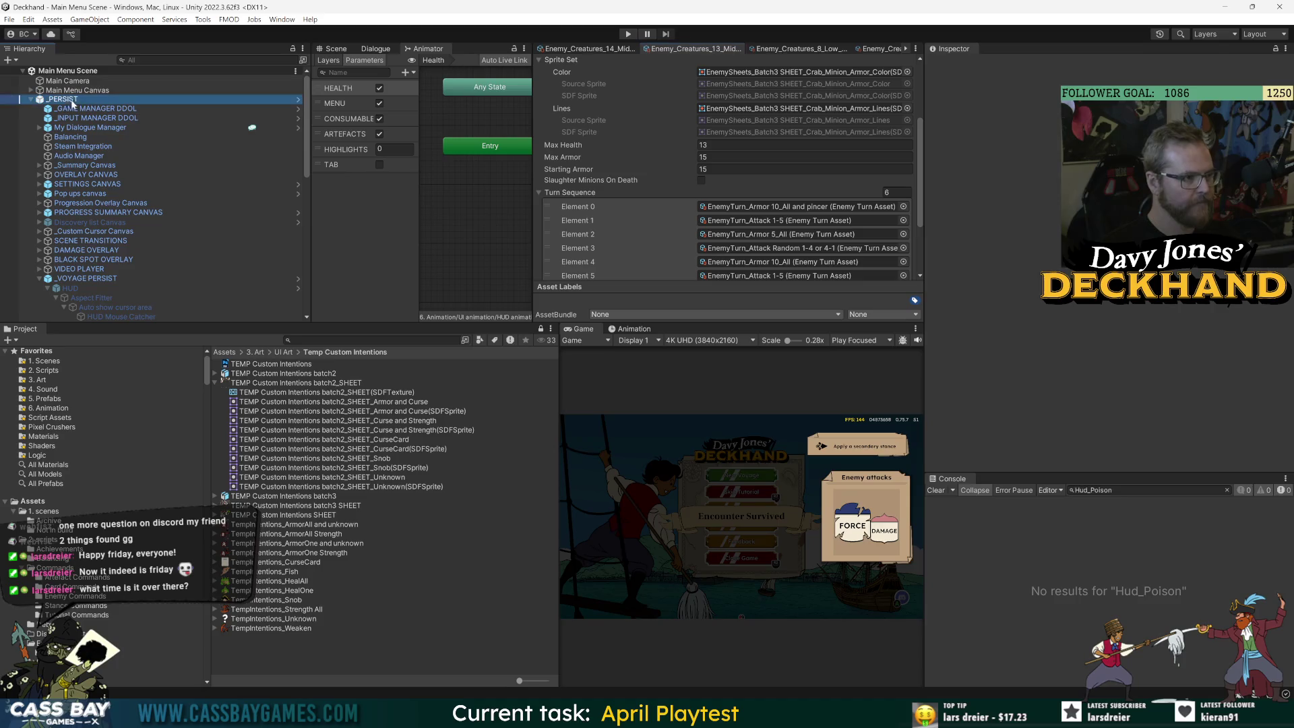
{"action": "left_click", "coordinate": [983, 111]}
{"action": "left_click", "coordinate": [1124, 405]}
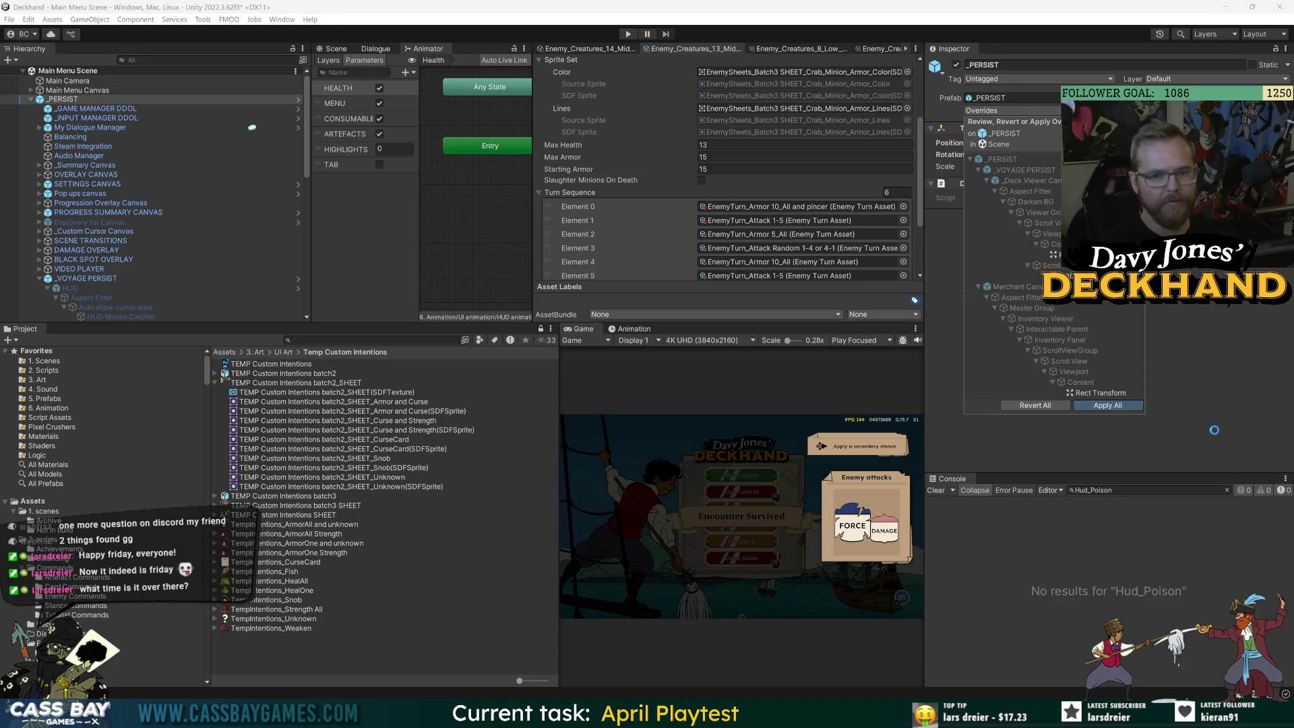
{"action": "key", "text": "ctrl+s"}
{"action": "key", "text": "alt+Tab"}
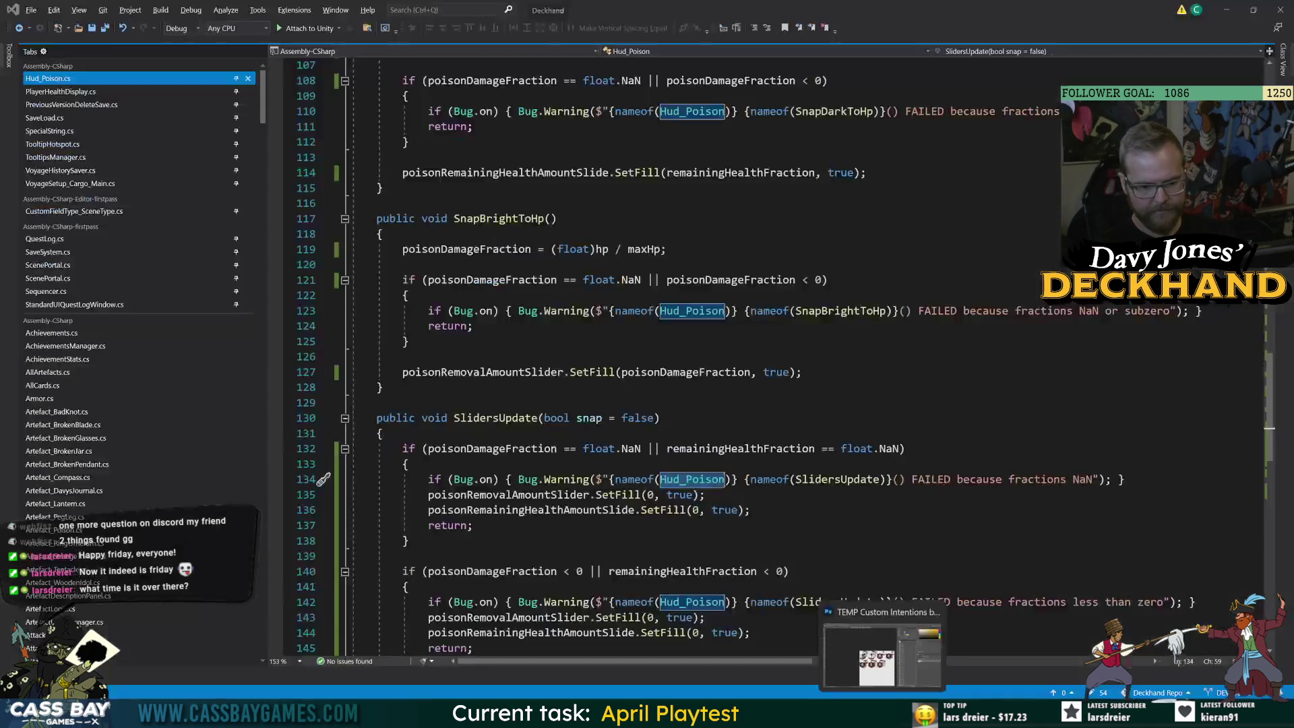
{"action": "key", "text": "alt+Tab"}
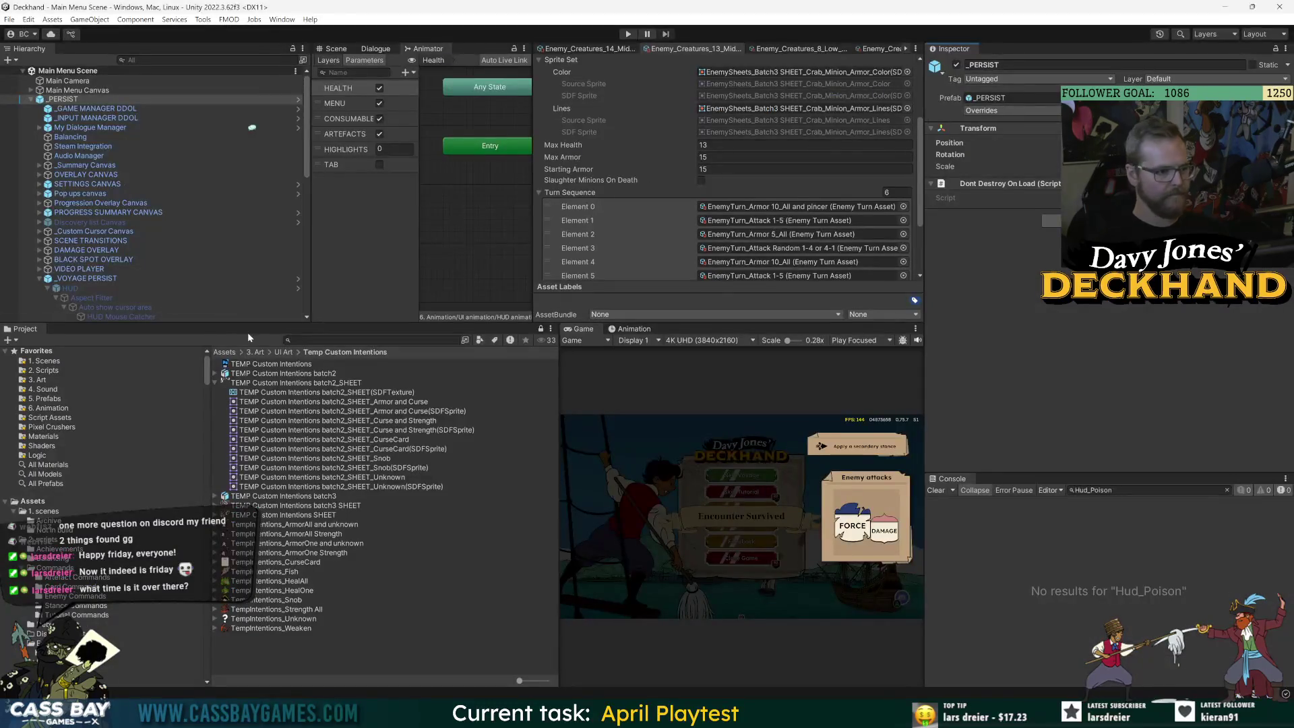
Set the batch3 PSD's Mesh Type to Full Rect
{"action": "left_click", "coordinate": [326, 497]}
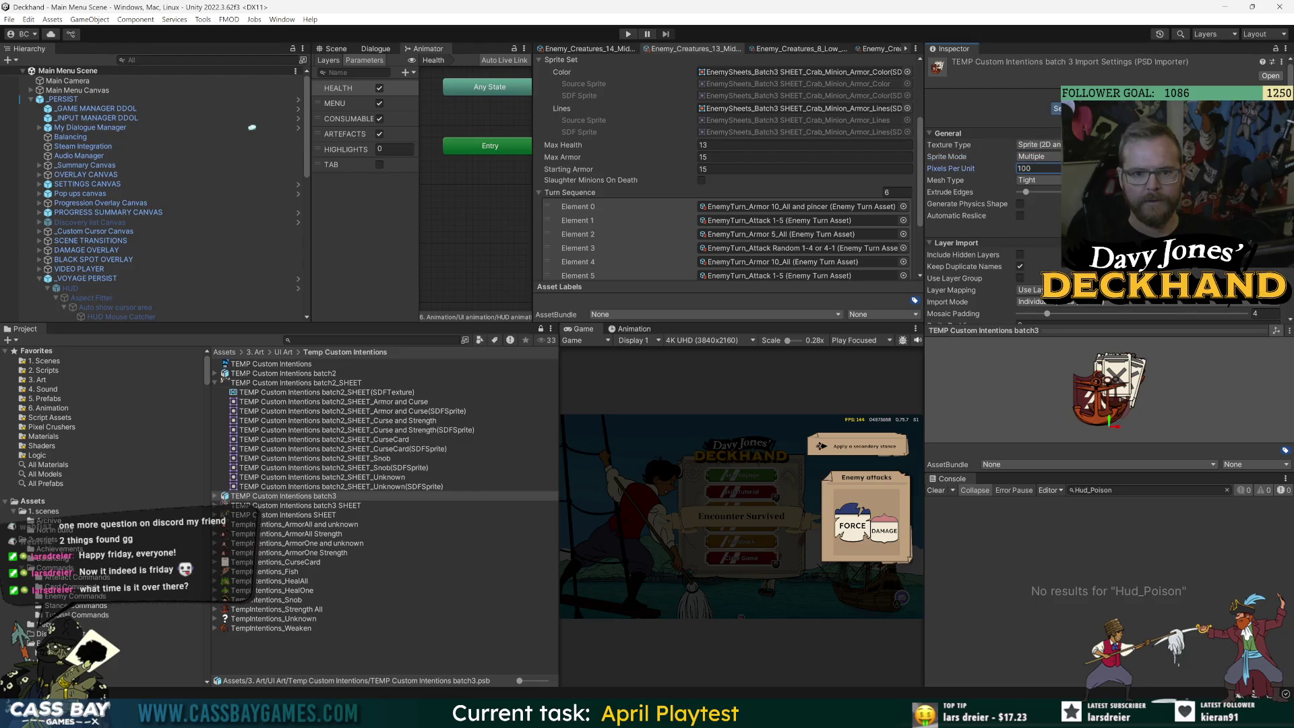
{"action": "left_click", "coordinate": [1044, 182]}
{"action": "left_click", "coordinate": [1047, 193]}
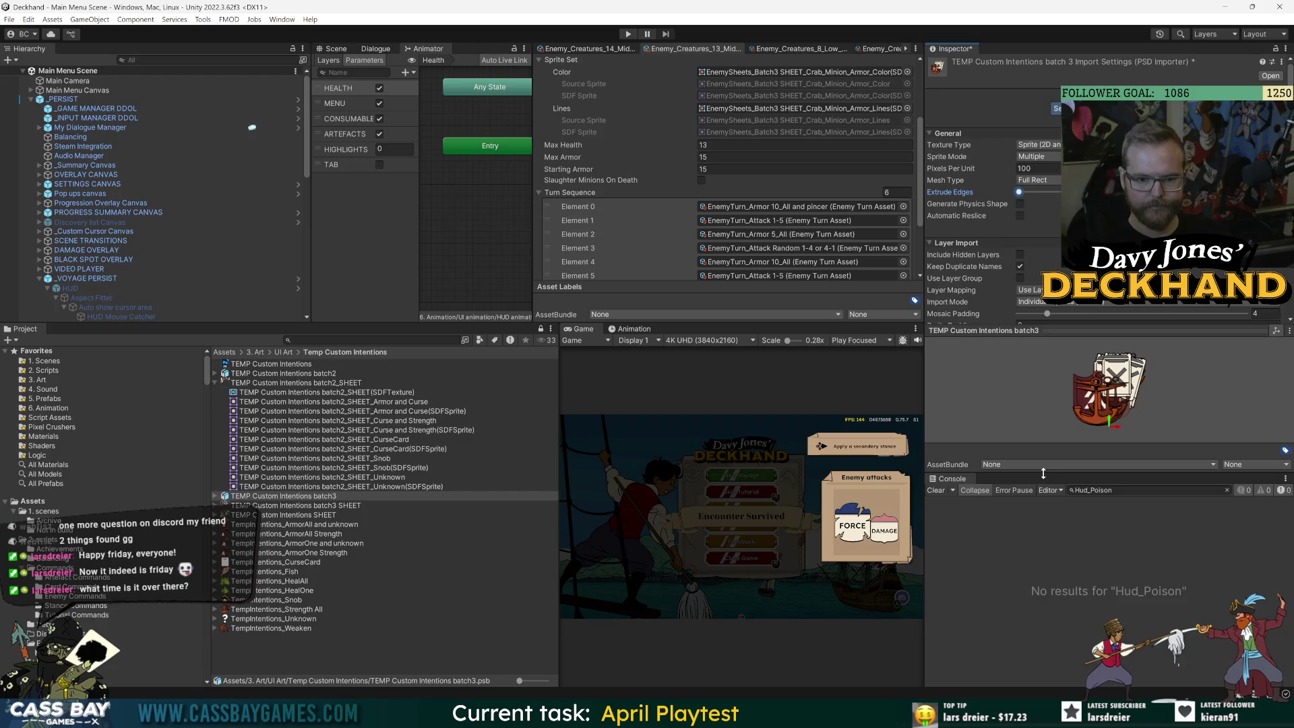
{"action": "left_click_drag", "start_coordinate": [1038, 472], "coordinate": [1038, 576]}
{"action": "scroll", "coordinate": [968, 293], "scroll_direction": "down", "scroll_amount": 5}
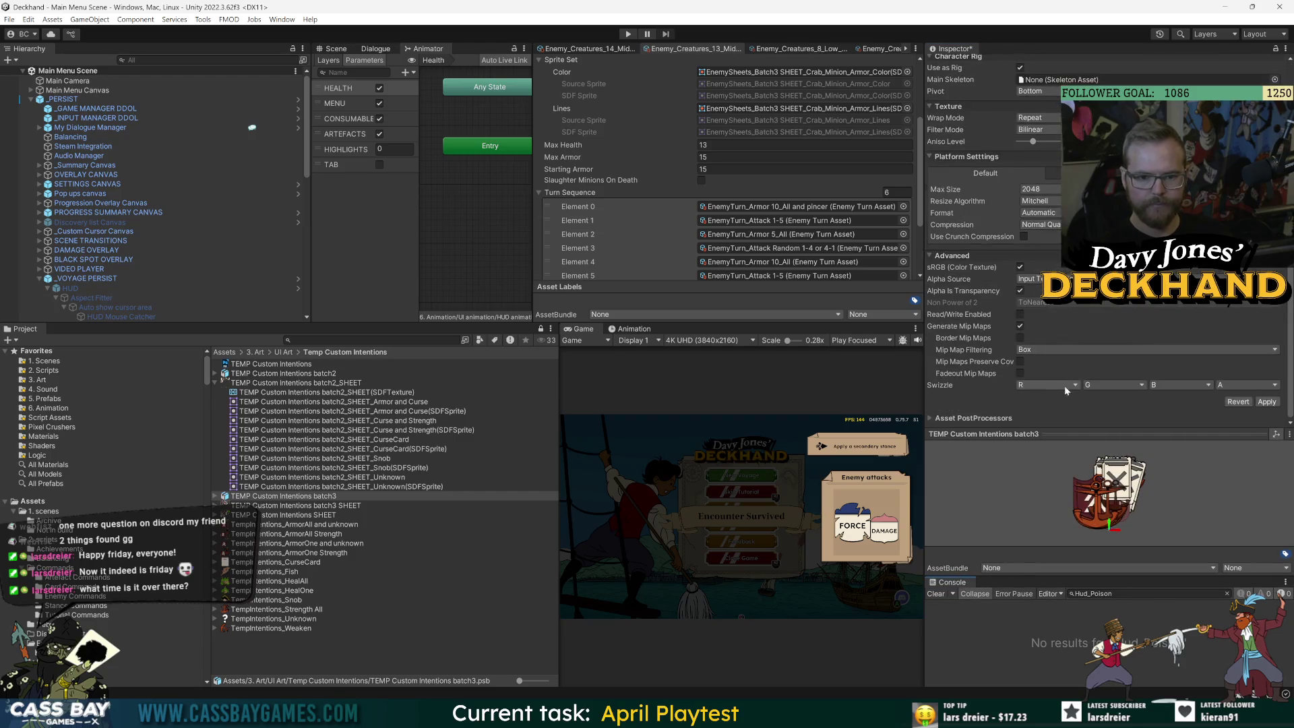
{"action": "scroll", "coordinate": [972, 256], "scroll_direction": "up", "scroll_amount": 6}
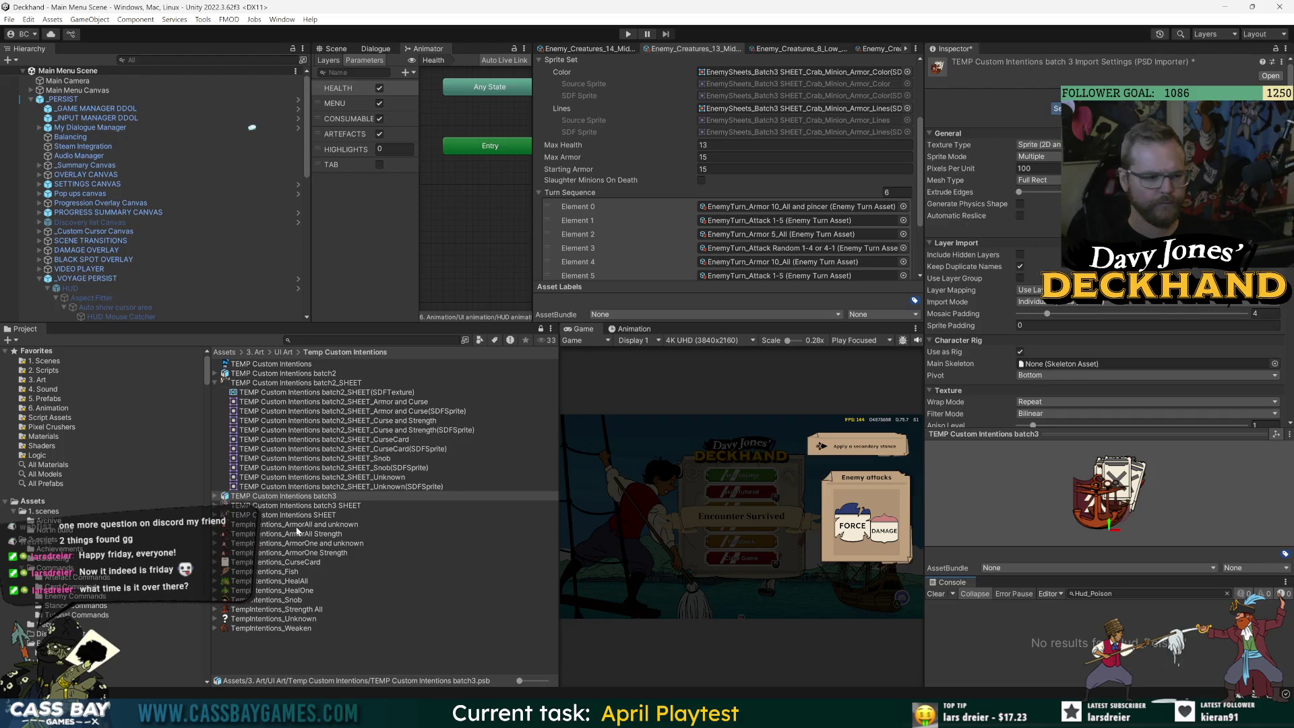
Select the batch3 SHEET texture, resolve the unsaved-settings prompt and open it in the Sprite Editor
{"action": "left_click", "coordinate": [305, 505]}
{"action": "left_click", "coordinate": [676, 377]}
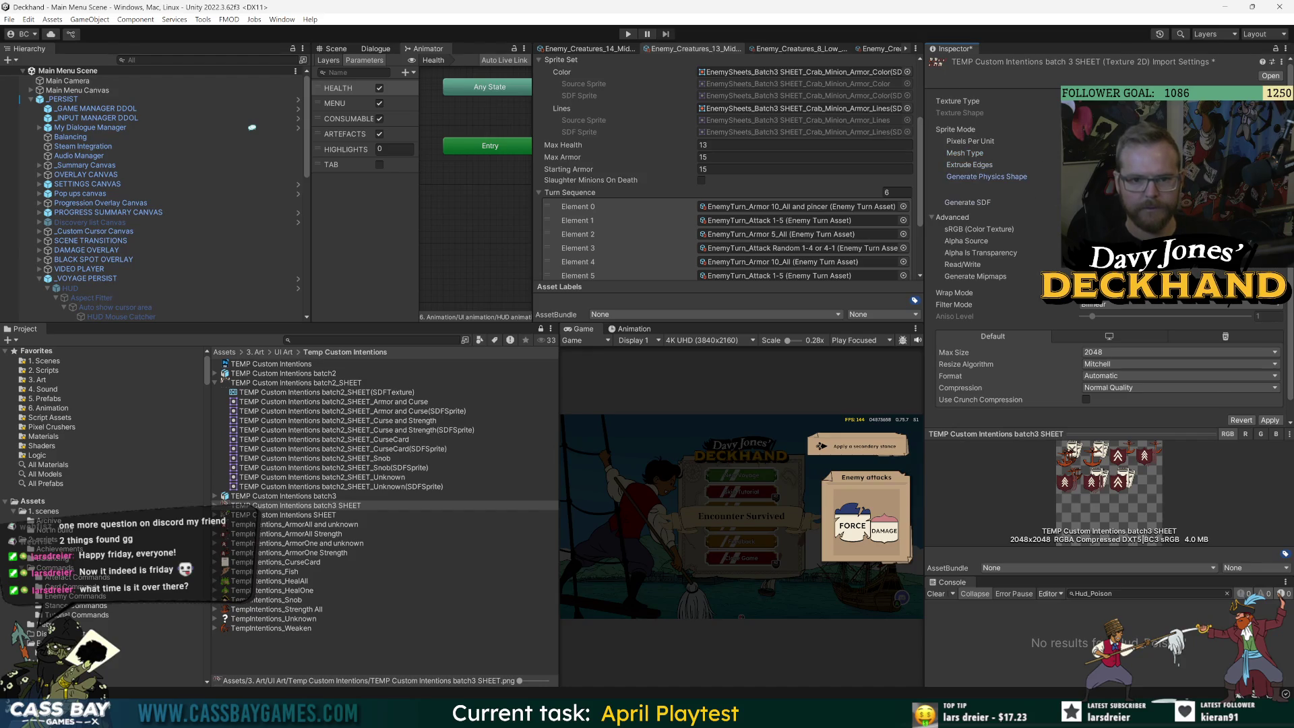
{"action": "scroll", "coordinate": [1064, 370], "scroll_direction": "down", "scroll_amount": 2}
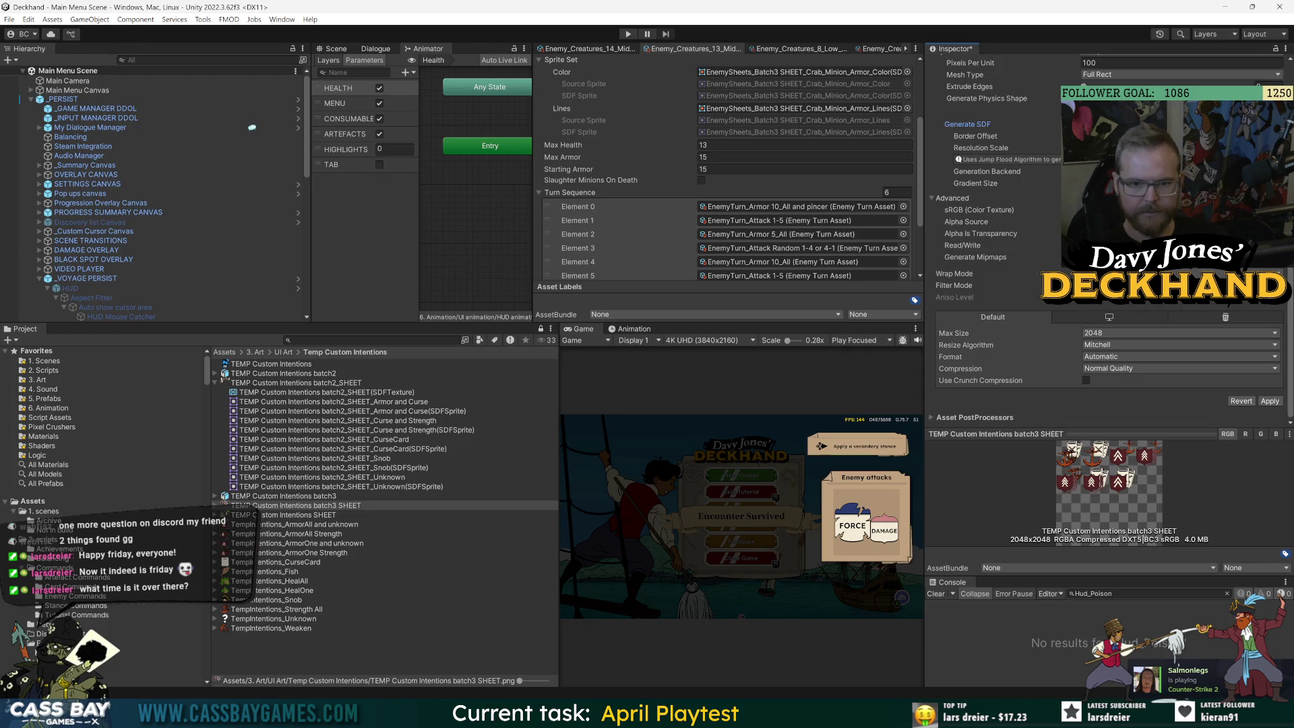
{"action": "left_click", "coordinate": [672, 378]}
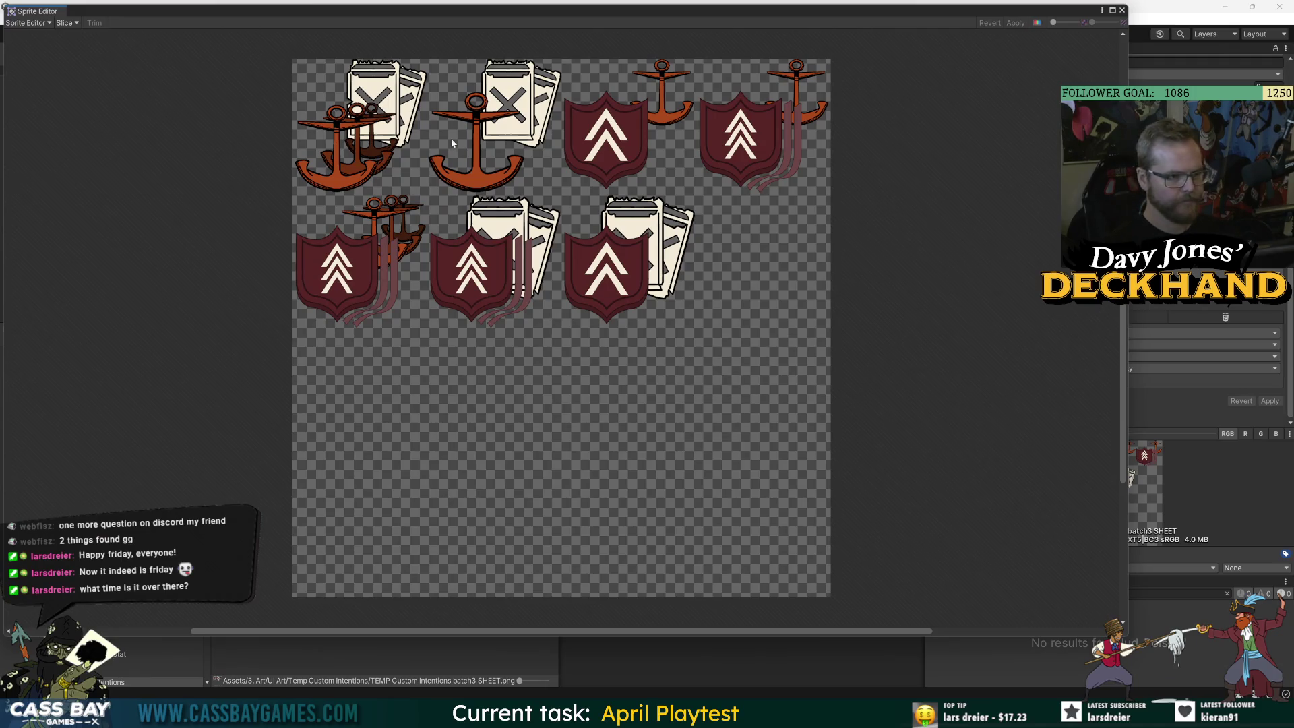
Slice the sheet as a Grid By Cell Size of 512 × 512 using the Smart method
{"action": "left_click", "coordinate": [27, 23]}
{"action": "left_click", "coordinate": [67, 23]}
{"action": "left_click", "coordinate": [179, 34]}
{"action": "left_click", "coordinate": [162, 46]}
{"action": "type", "text": "512"}
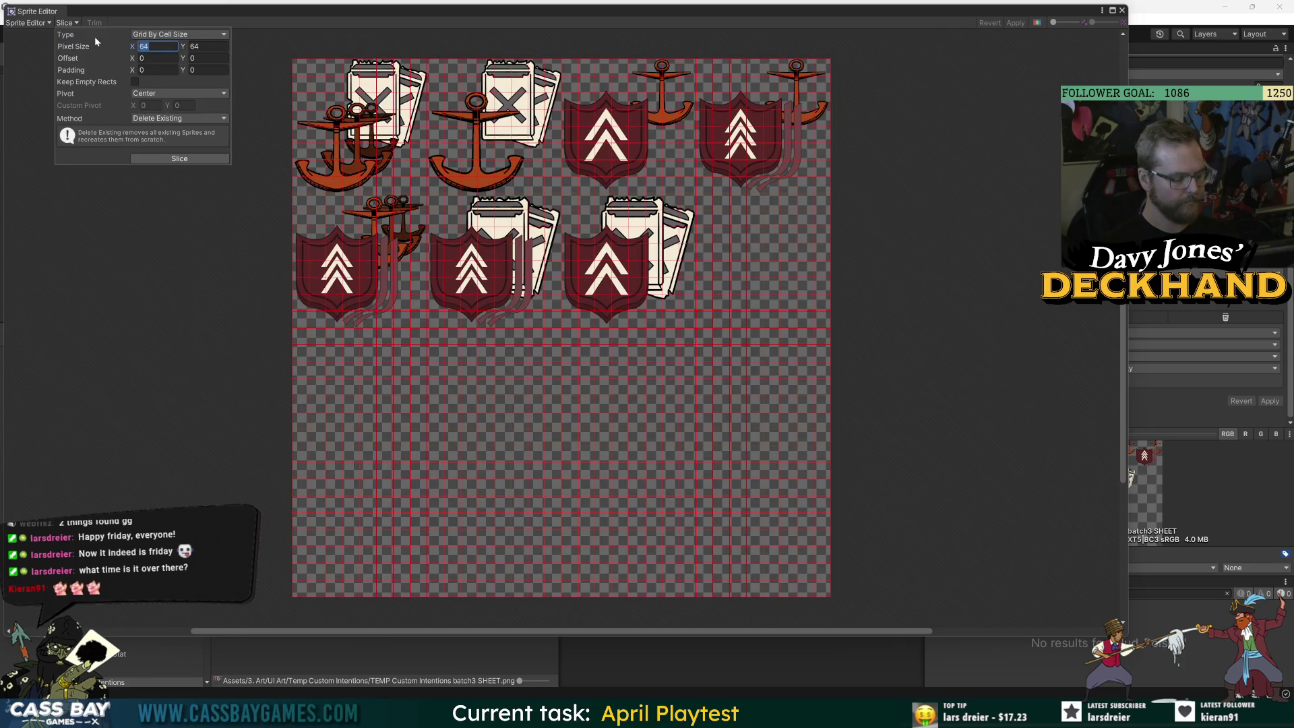
{"action": "key", "text": "Tab"}
{"action": "type", "text": "512"}
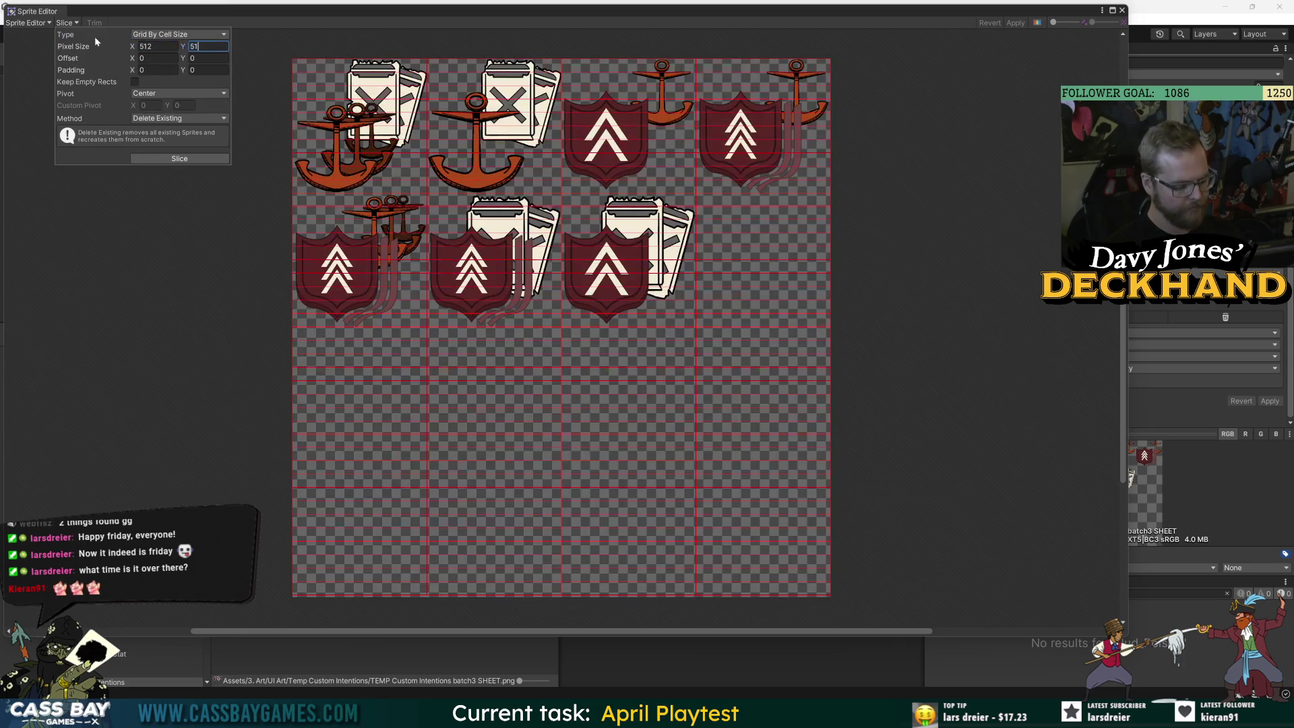
{"action": "left_click", "coordinate": [179, 118]}
{"action": "left_click", "coordinate": [155, 142]}
{"action": "left_click", "coordinate": [362, 157]}
Rename the top-left sprite to 'Strength ALL curse ALL'
{"action": "left_click", "coordinate": [1047, 520]}
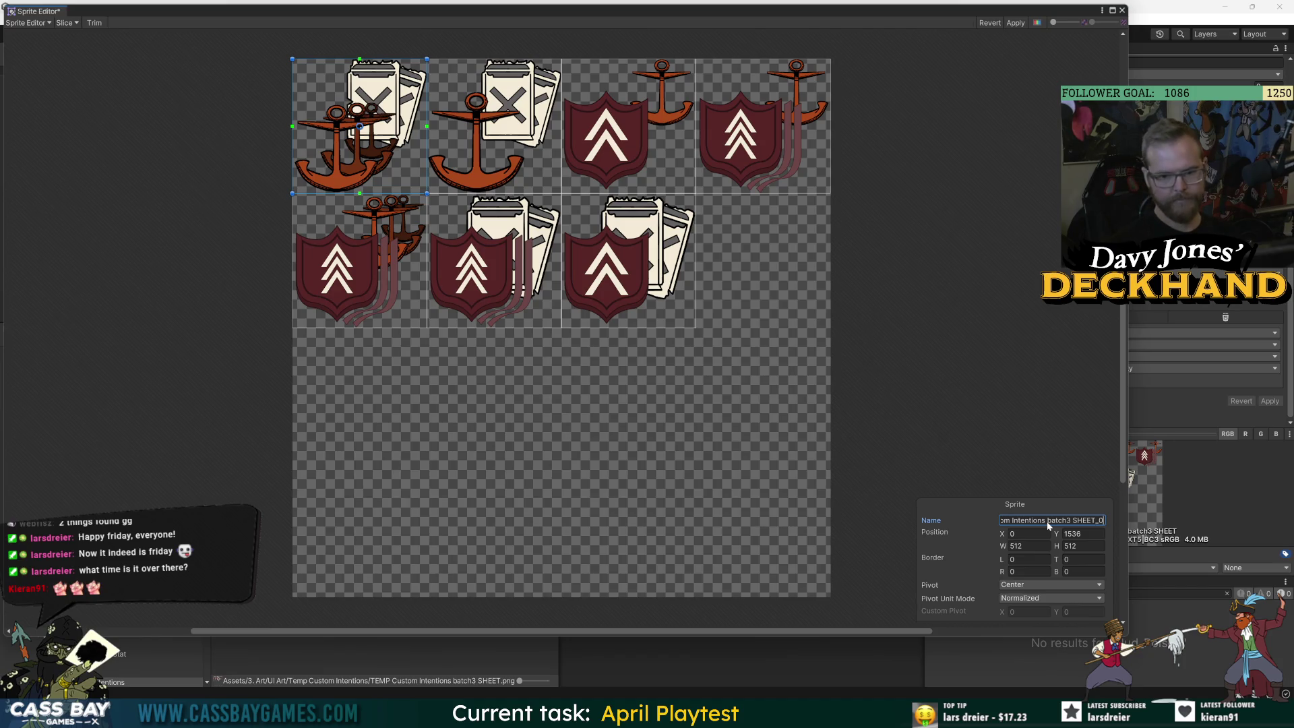
{"action": "key", "text": "ctrl+a"}
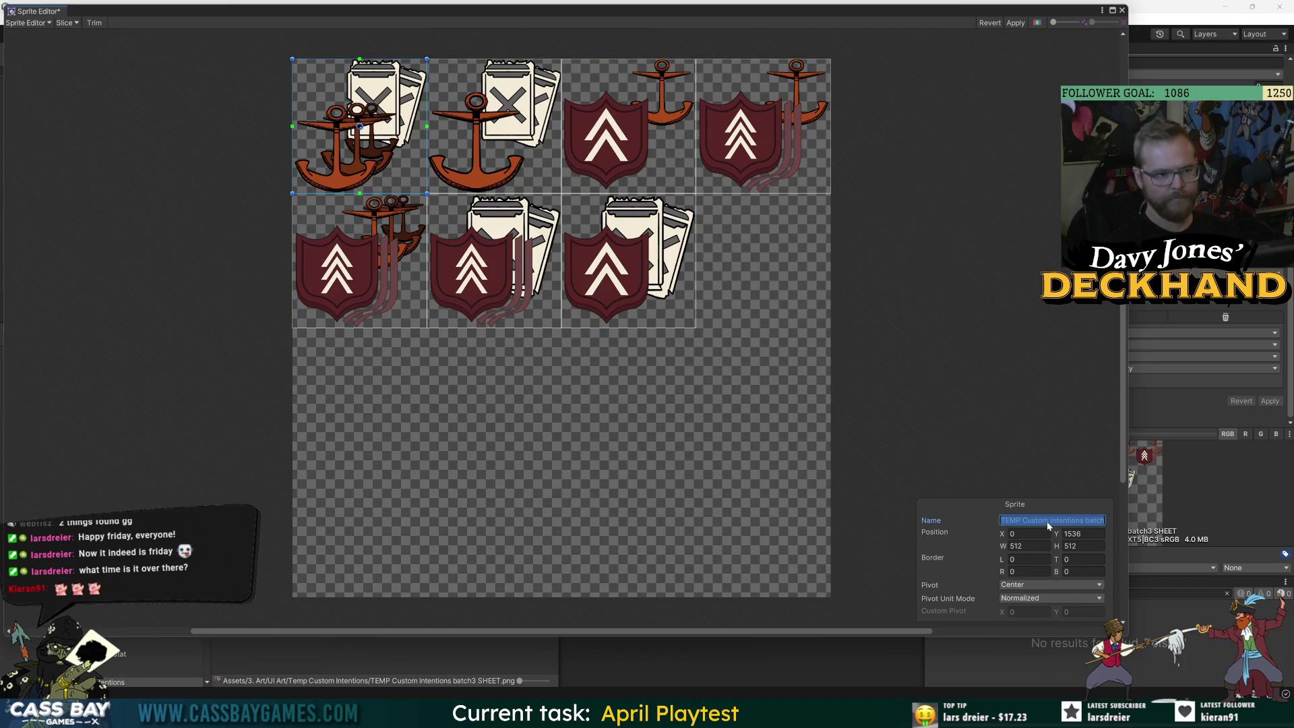
{"action": "key", "text": "End"}
{"action": "key", "text": "BackSpace"}
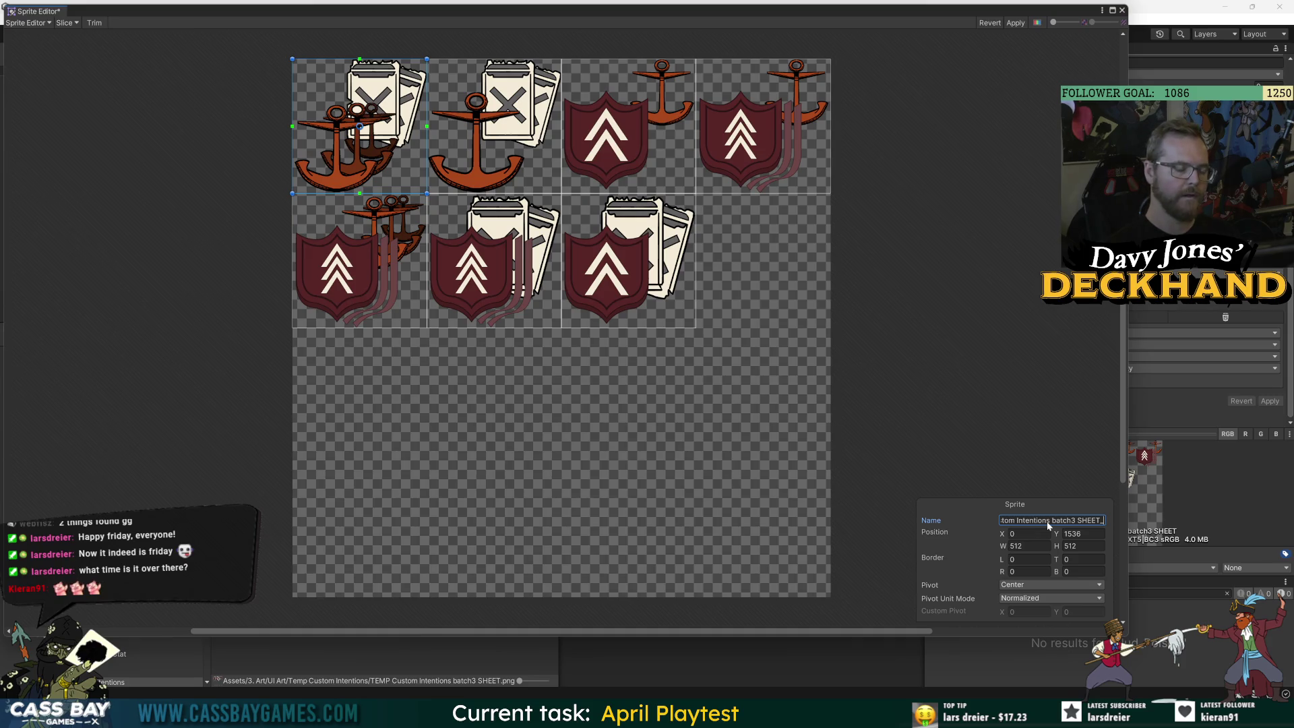
{"action": "type", "text": "Strength ALL "}
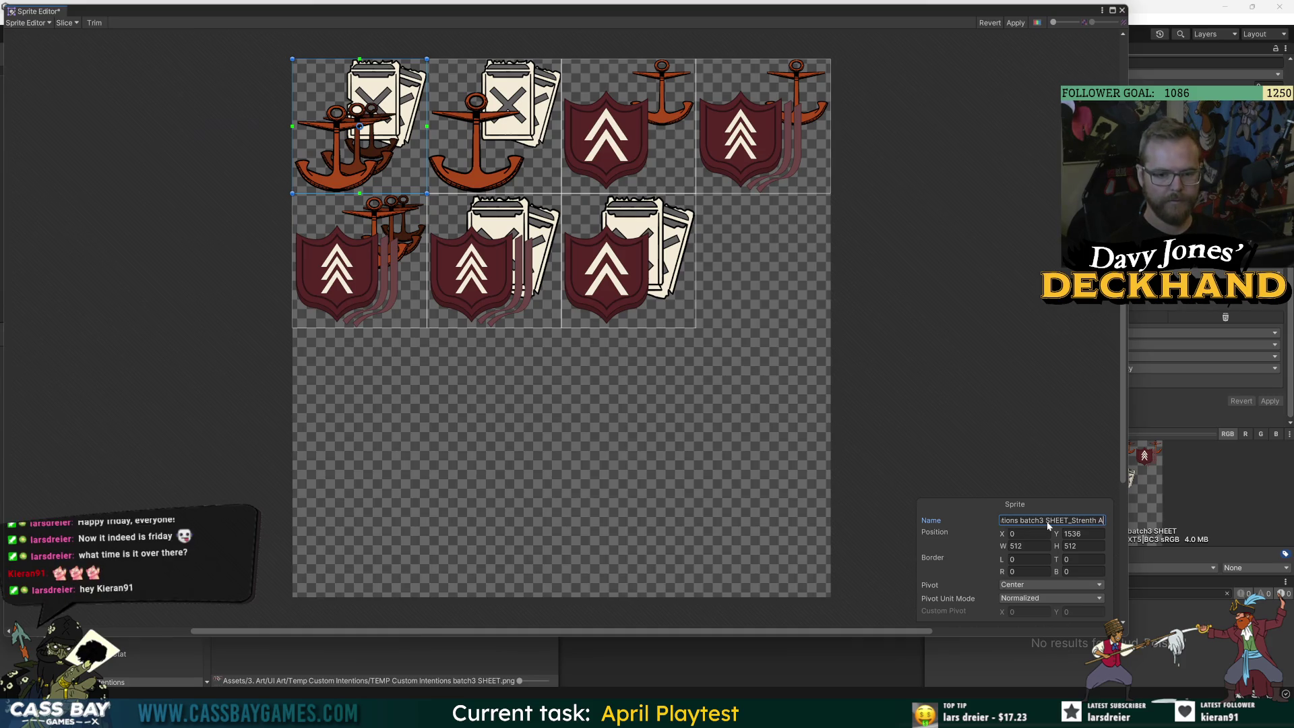
{"action": "type", "text": "curse ALL"}
Rename the second top-row sprite to 'Strength 1 curse'
{"action": "left_click", "coordinate": [507, 166]}
{"action": "left_click", "coordinate": [1051, 519]}
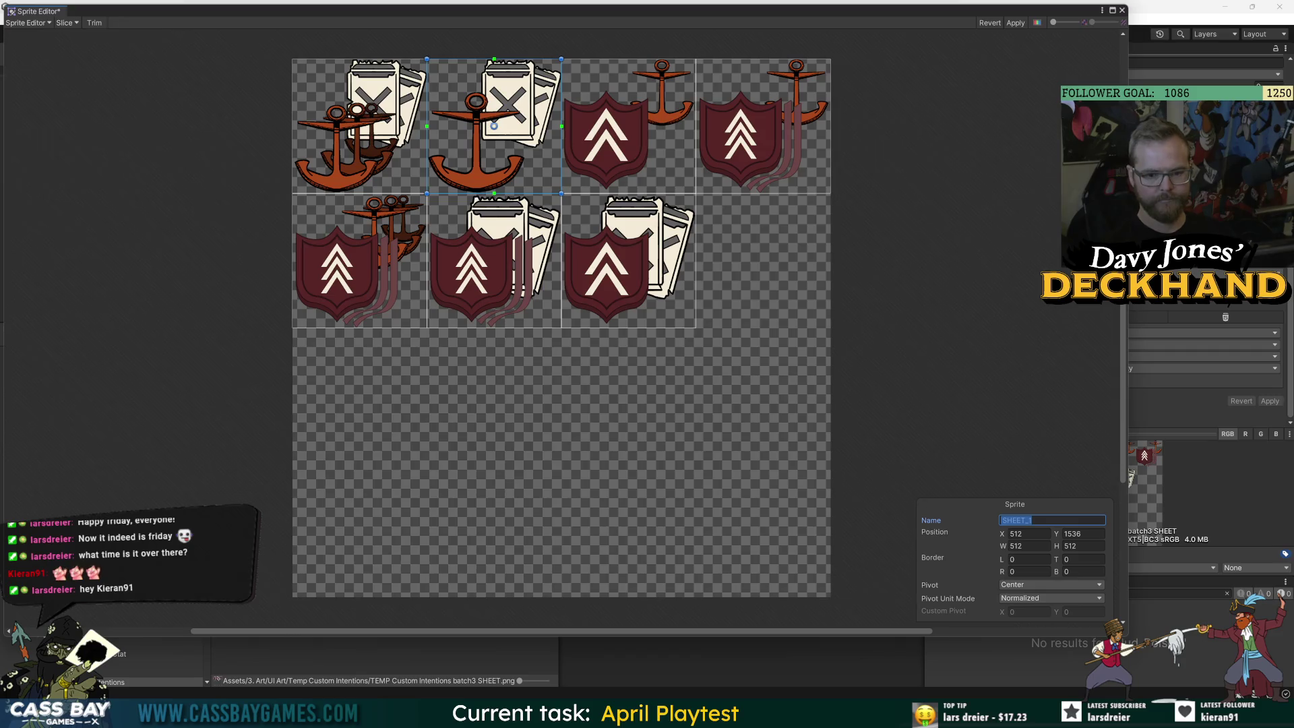
{"action": "left_click", "coordinate": [1036, 523]}
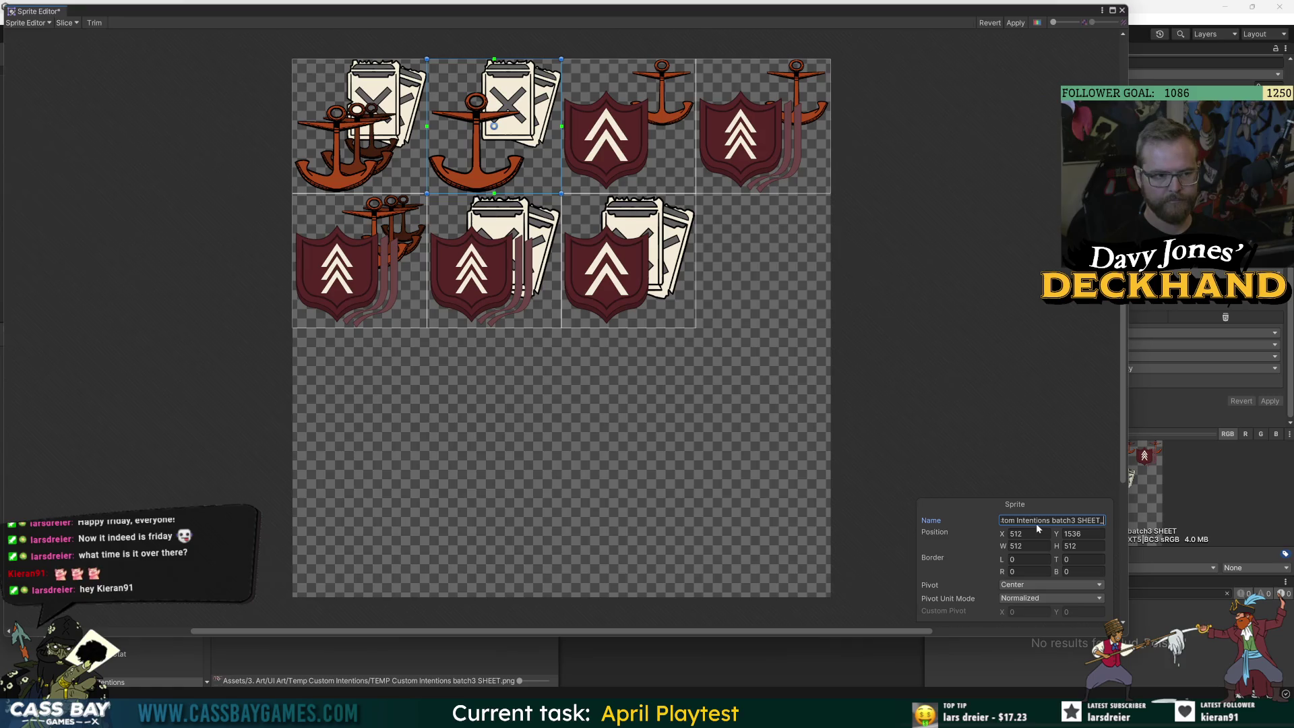
{"action": "type", "text": "Strength 1 curse"}
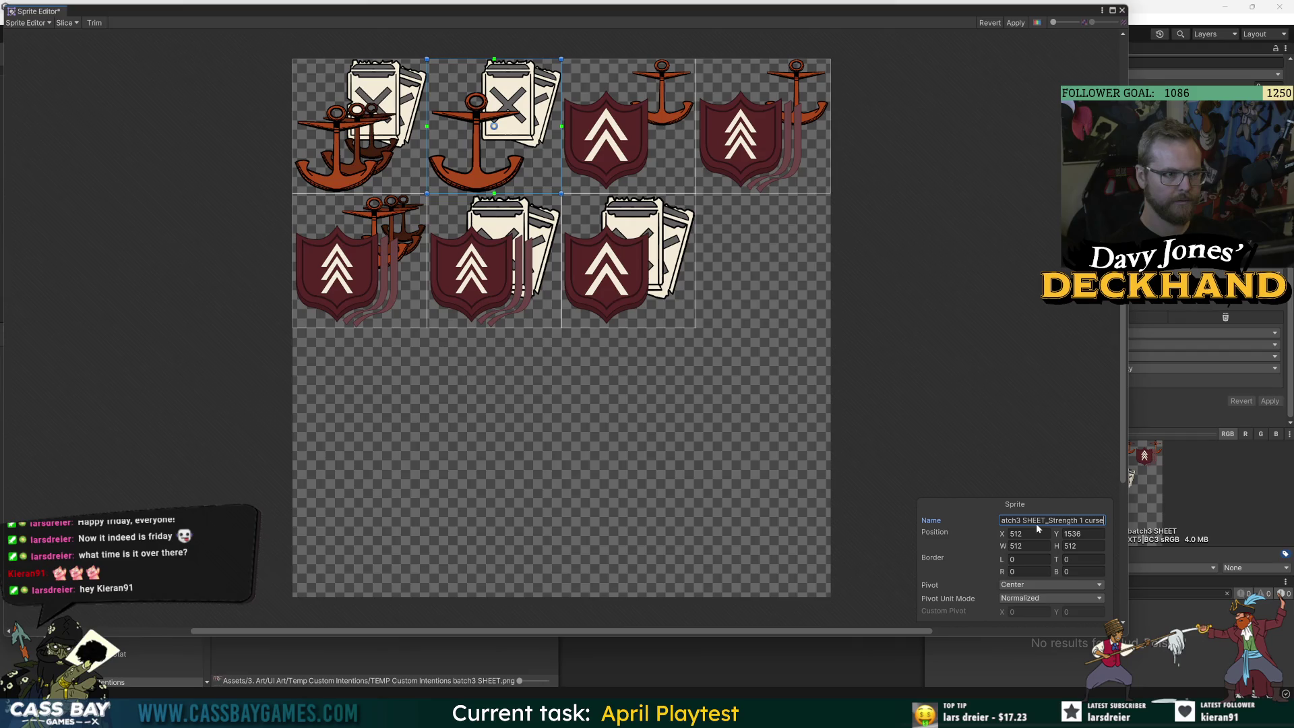
{"action": "left_click", "coordinate": [359, 126]}
{"action": "left_click", "coordinate": [1066, 525]}
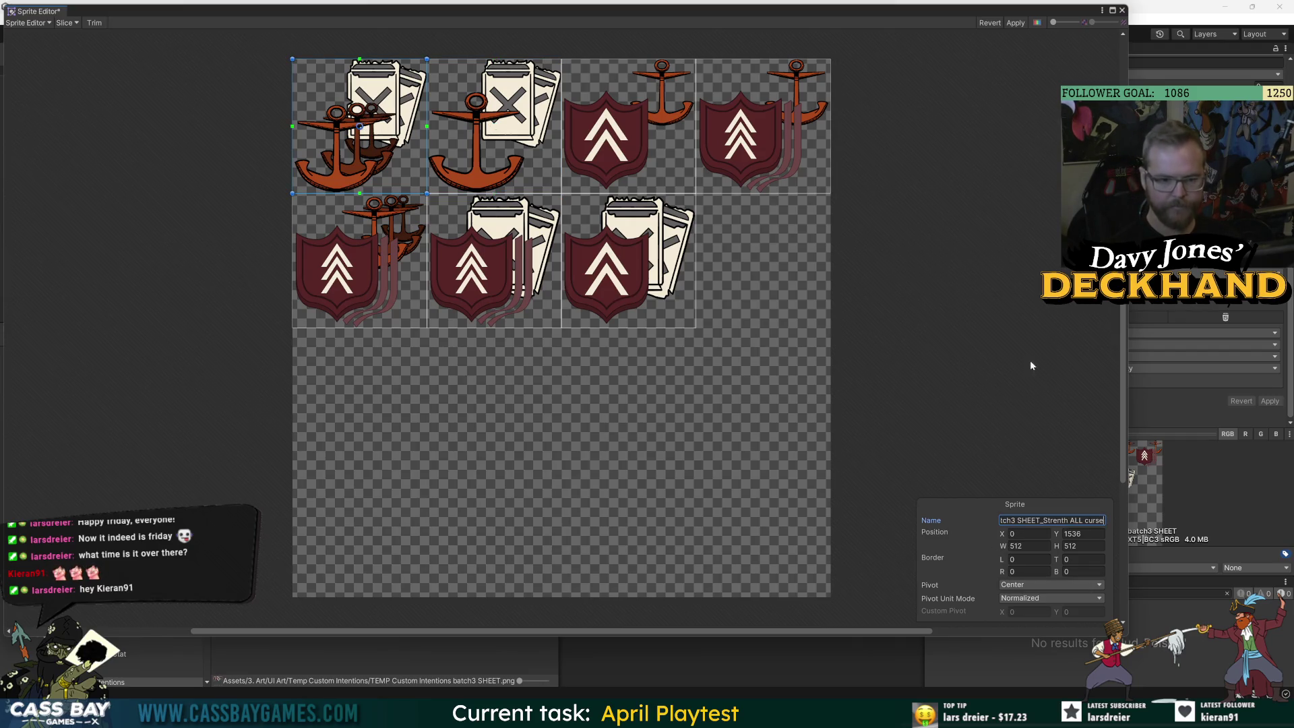
Rename the third top-row sprite for its Armor one and Strength intention
{"action": "left_click", "coordinate": [596, 141]}
{"action": "left_click", "coordinate": [1052, 520]}
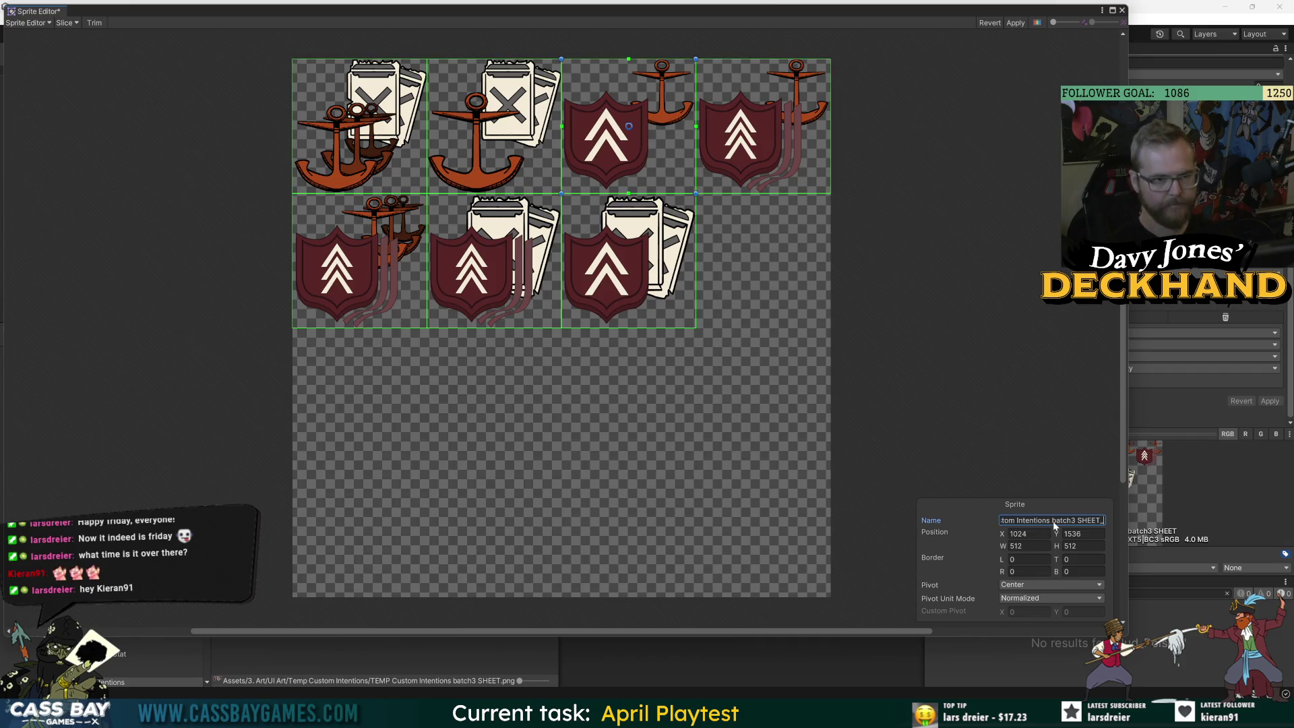
{"action": "type", "text": "Armor one Strength"}
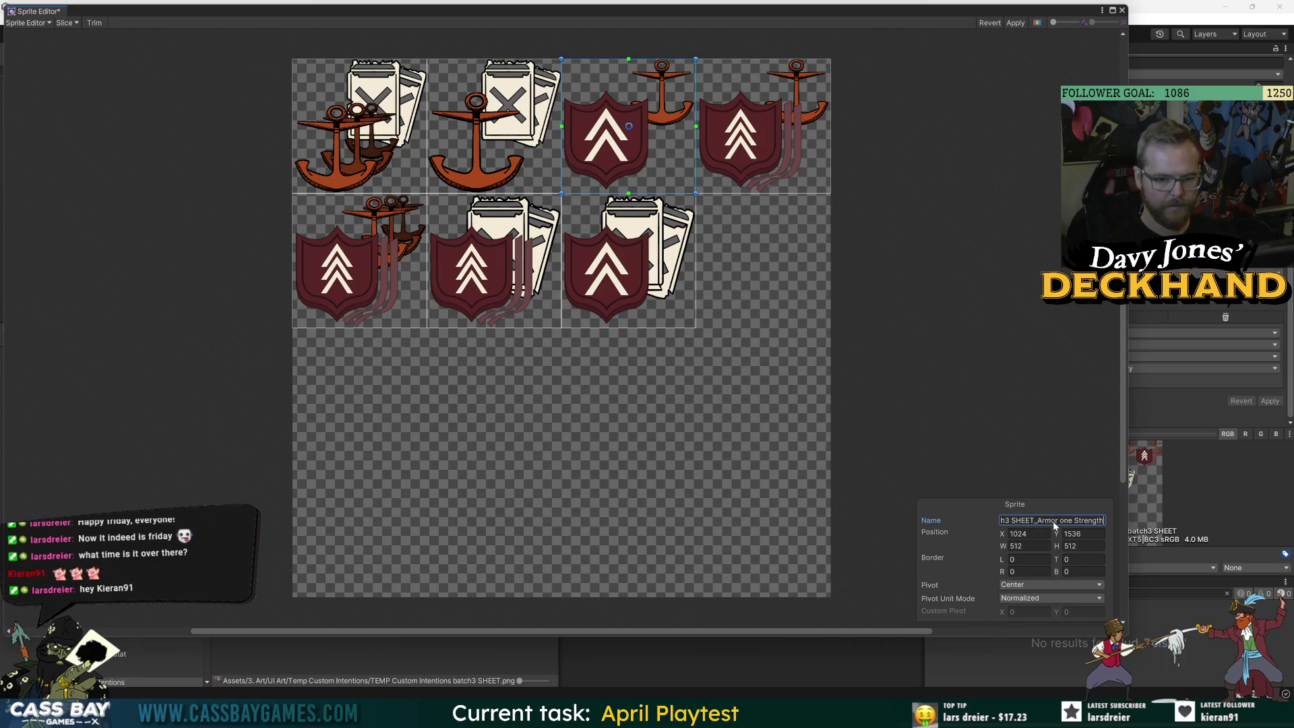
{"action": "key", "text": "Tab"}
Rename the top-right sprite to 'Armor ALL strength one' and edit the bottom-left sprite's name
{"action": "left_click", "coordinate": [1079, 521]}
{"action": "key", "text": "BackSpace"}
{"action": "type", "text": "Armor ALL"}
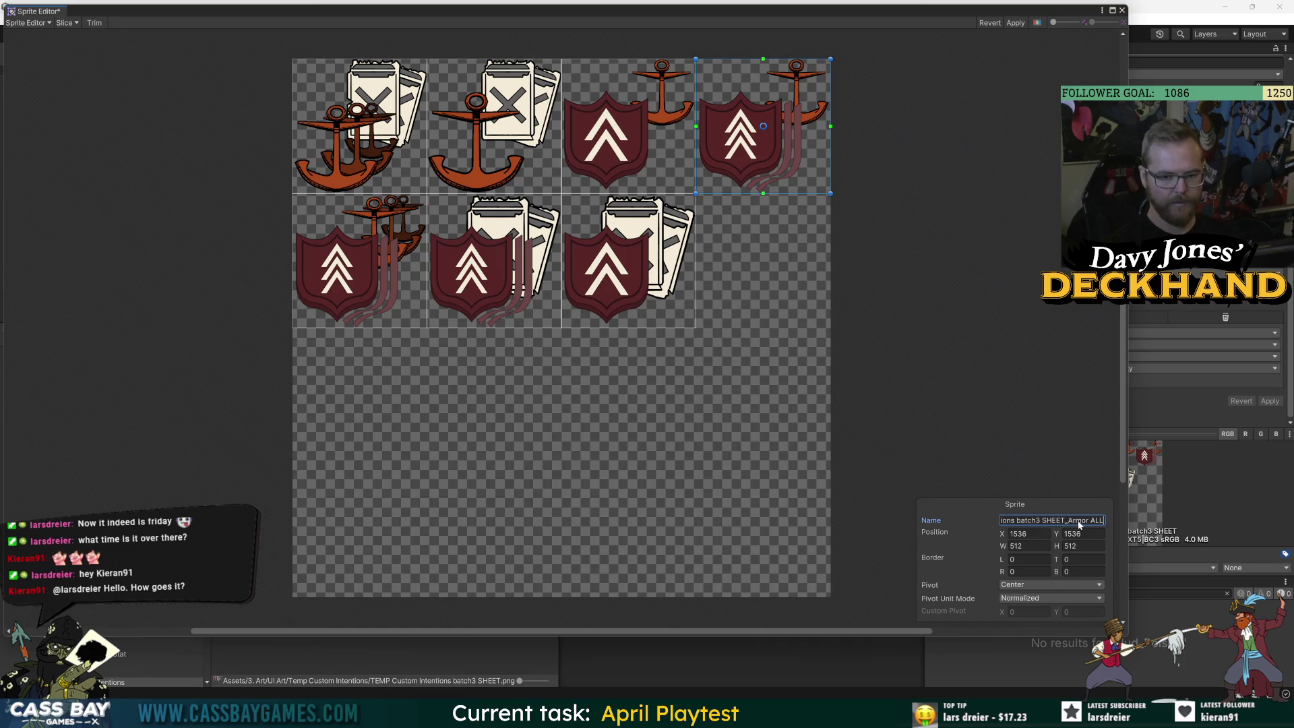
{"action": "type", "text": " strength one"}
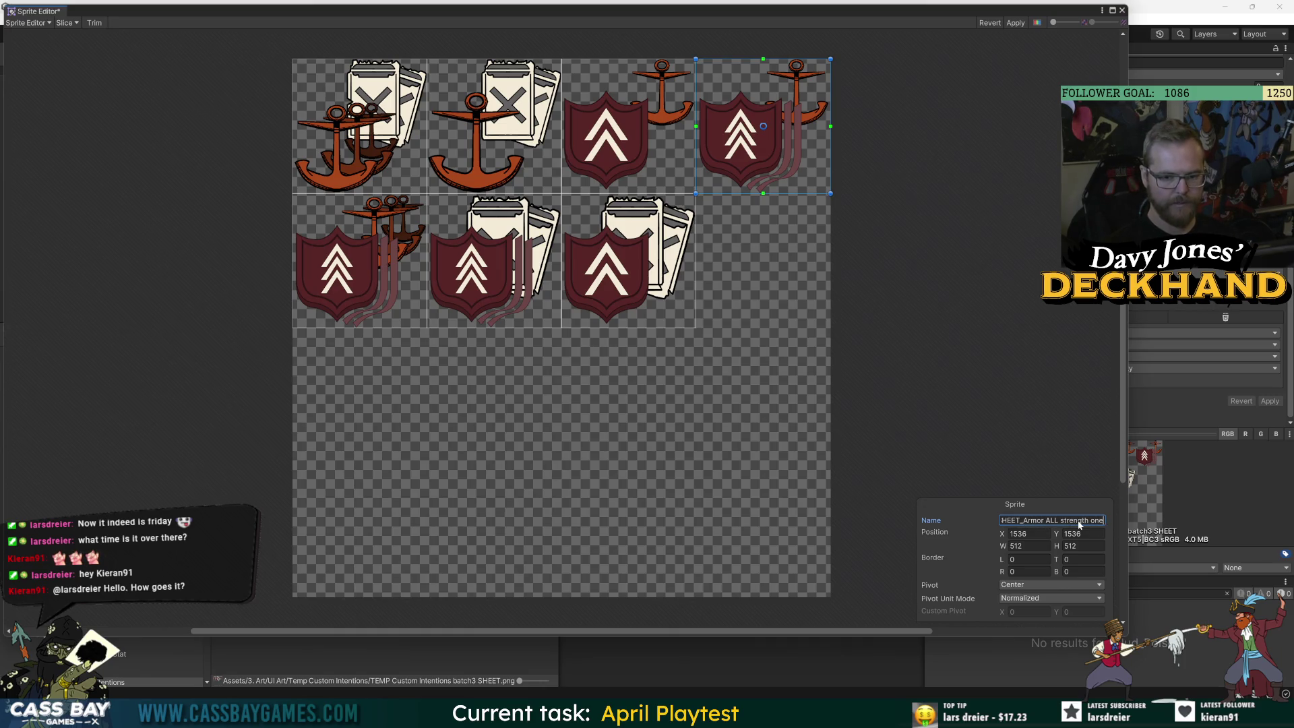
{"action": "left_click", "coordinate": [369, 261]}
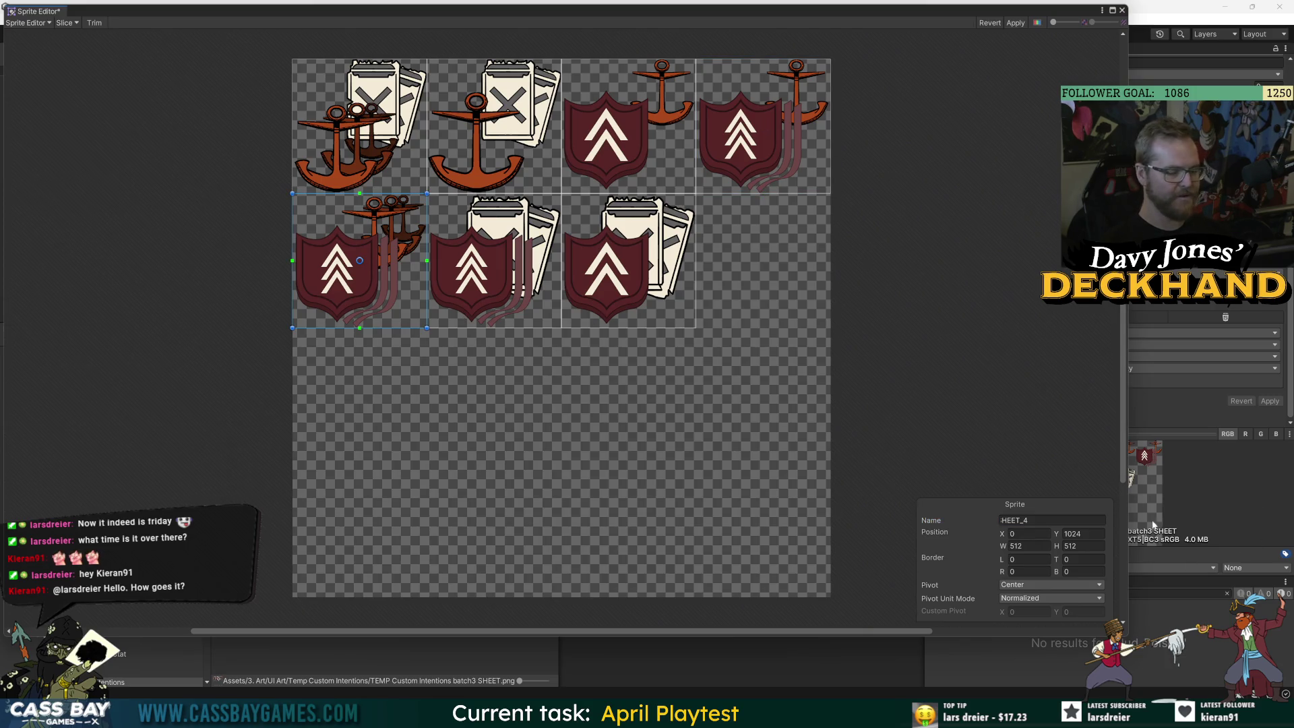
{"action": "left_click", "coordinate": [1073, 520]}
{"action": "key", "text": "BackSpace"}
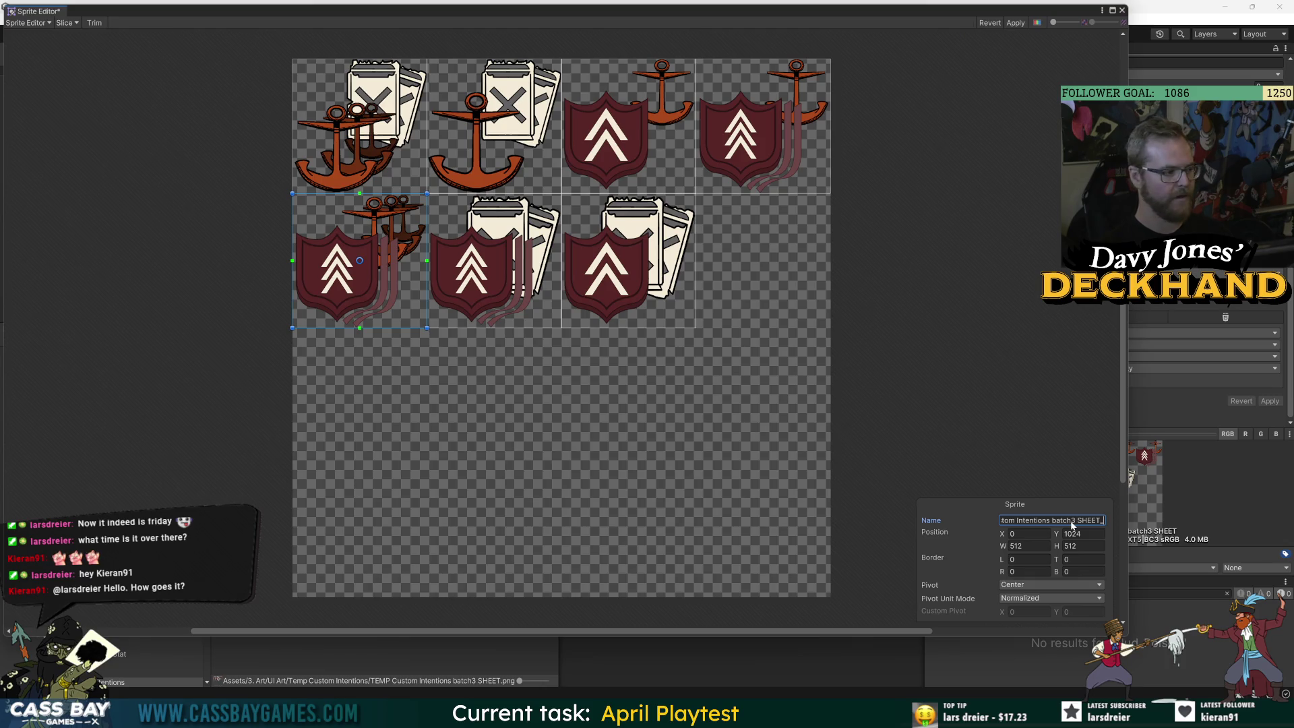
{"action": "key", "text": "Return"}
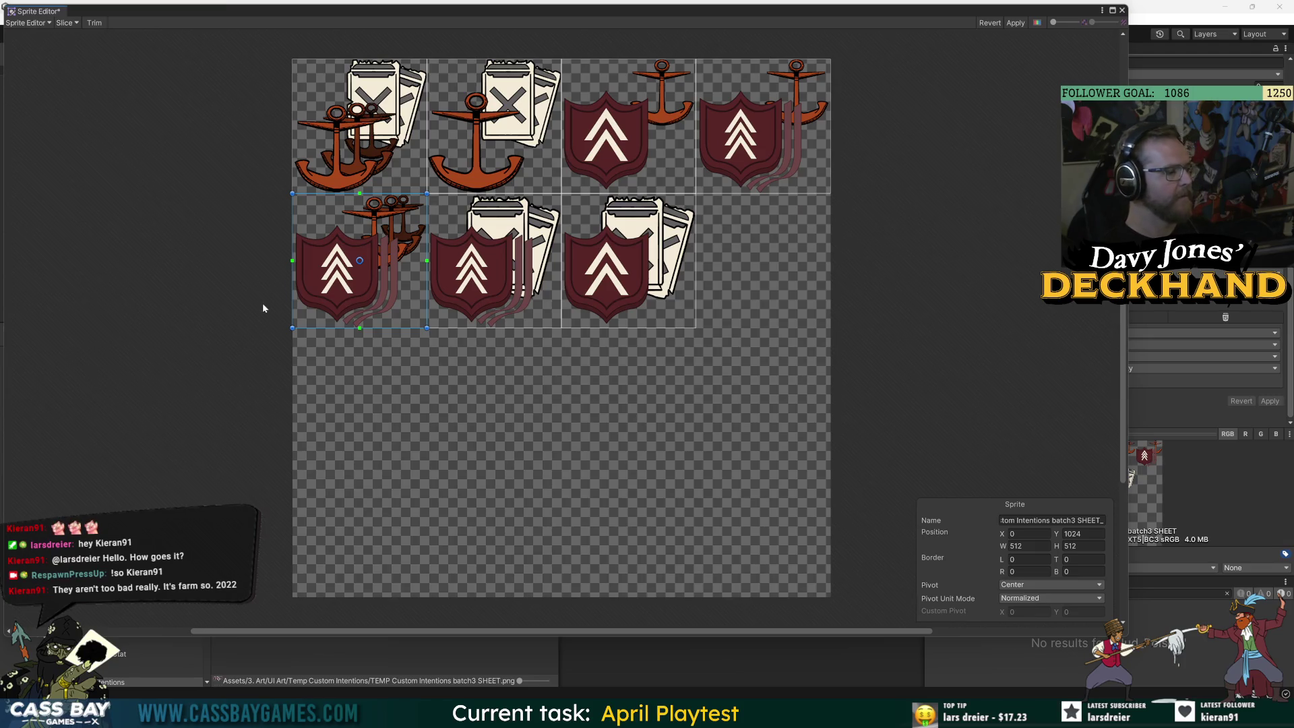
Review the top-row sprite names and name the bottom-left sprite 'Strength ALL and Armor ALL'
{"action": "left_click", "coordinate": [222, 345]}
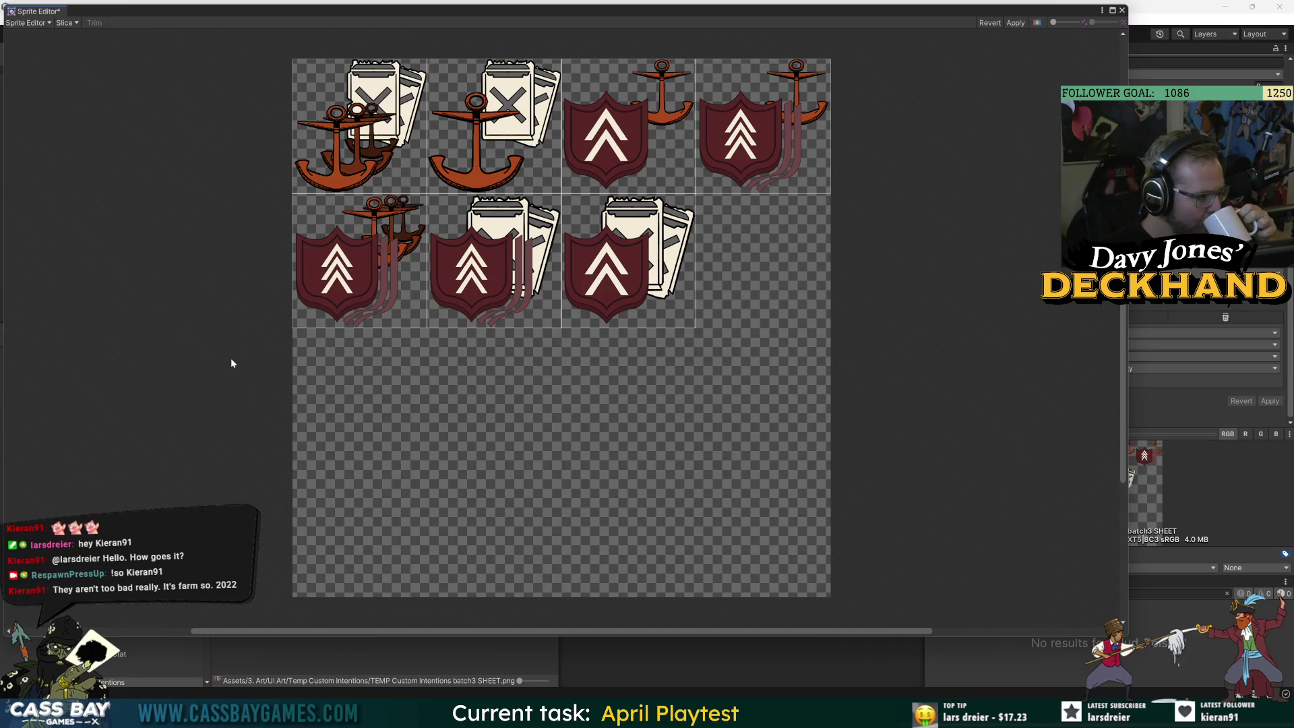
{"action": "left_click", "coordinate": [415, 157]}
{"action": "left_click", "coordinate": [610, 99]}
{"action": "left_click", "coordinate": [1065, 521]}
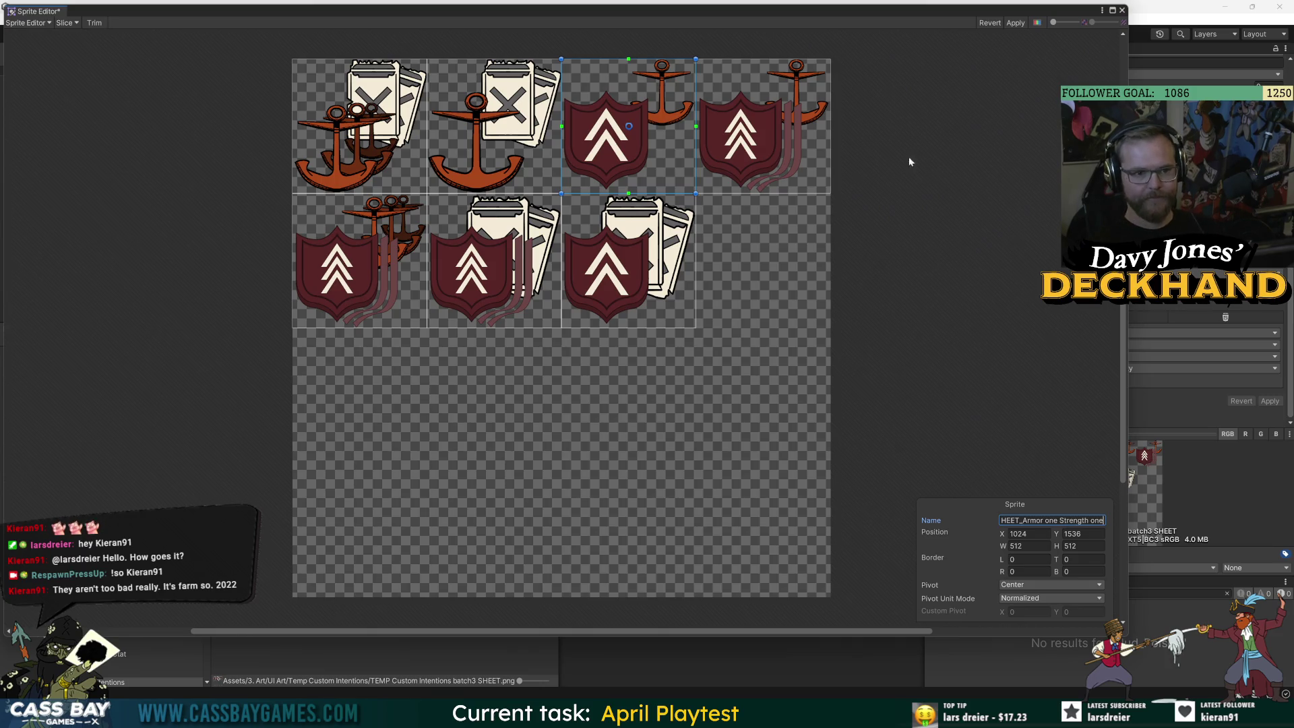
{"action": "left_click", "coordinate": [766, 143]}
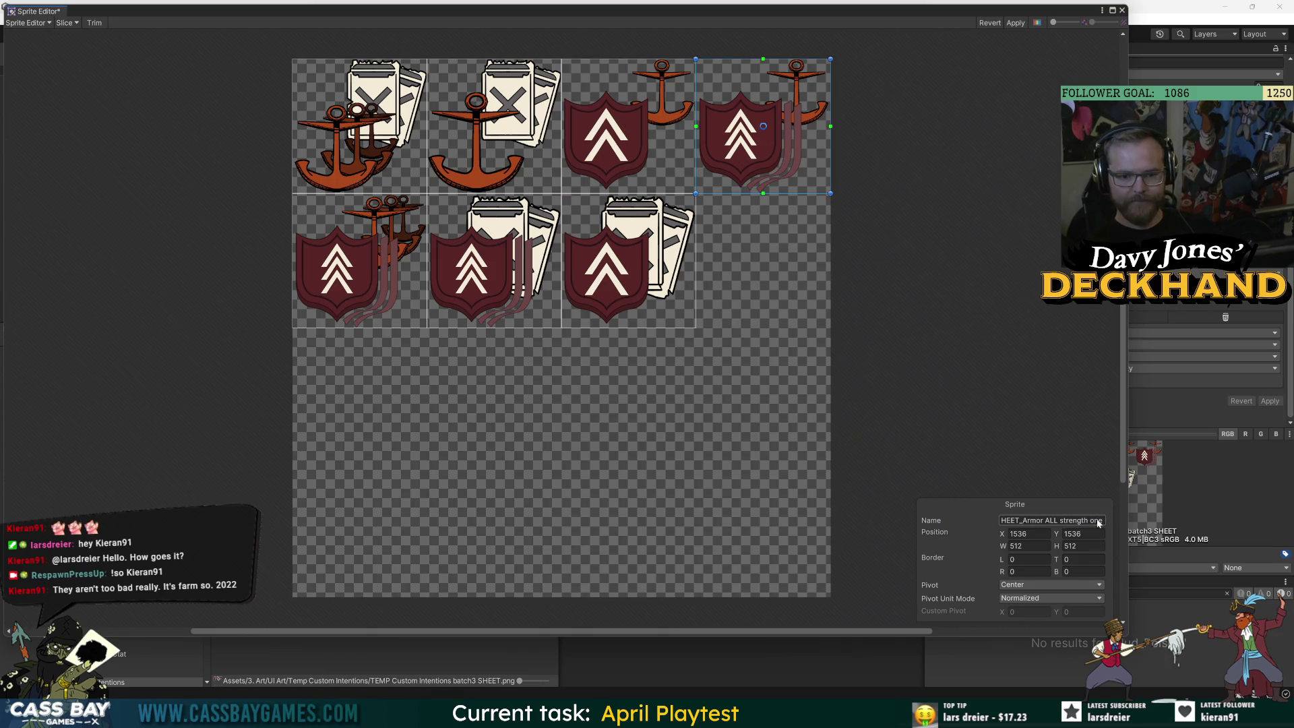
{"action": "left_click", "coordinate": [403, 272]}
{"action": "left_click", "coordinate": [1053, 520]}
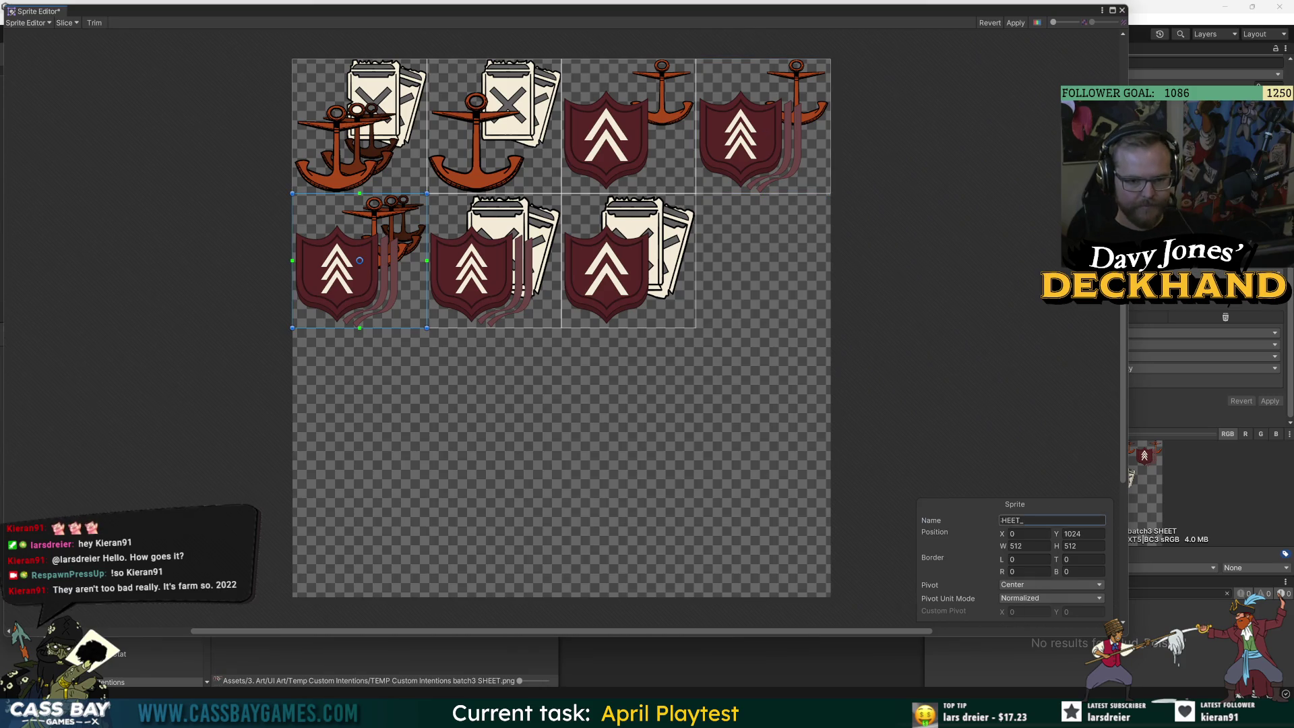
{"action": "left_click", "coordinate": [1049, 522]}
{"action": "type", "text": "St"}
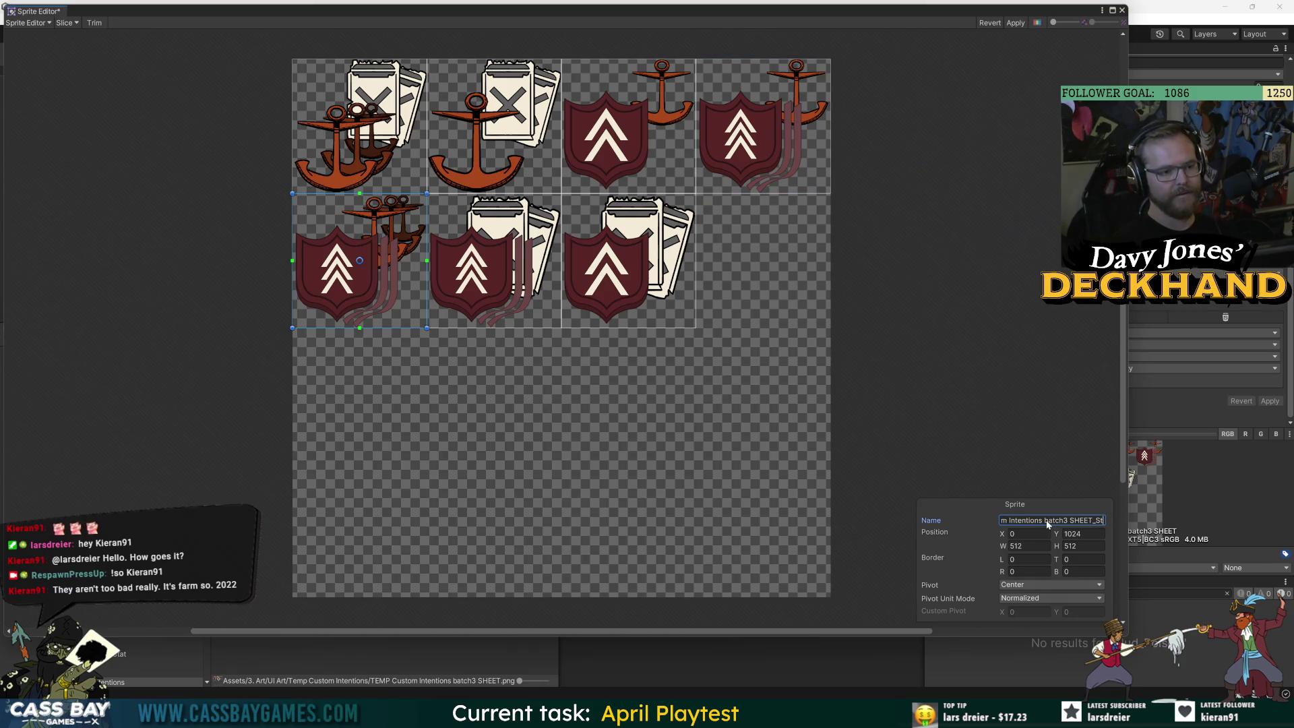
{"action": "type", "text": "rength ALL"}
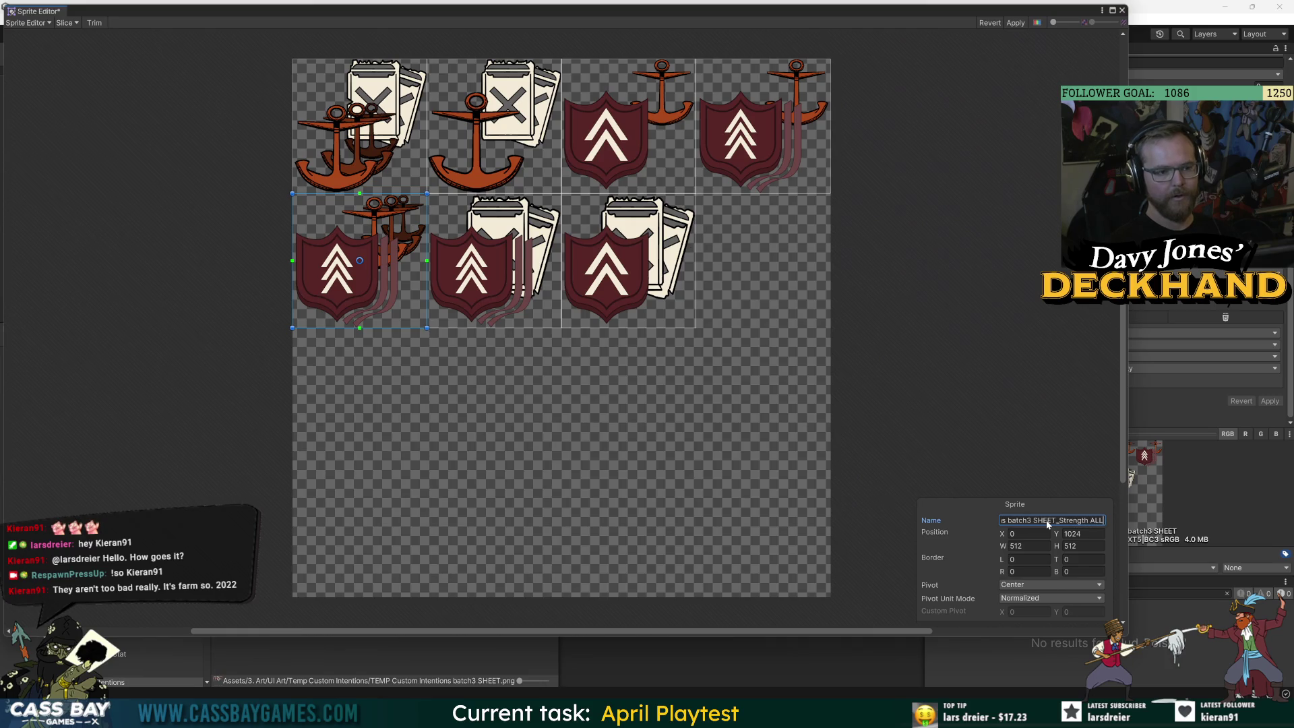
{"action": "type", "text": " and Armor ALL"}
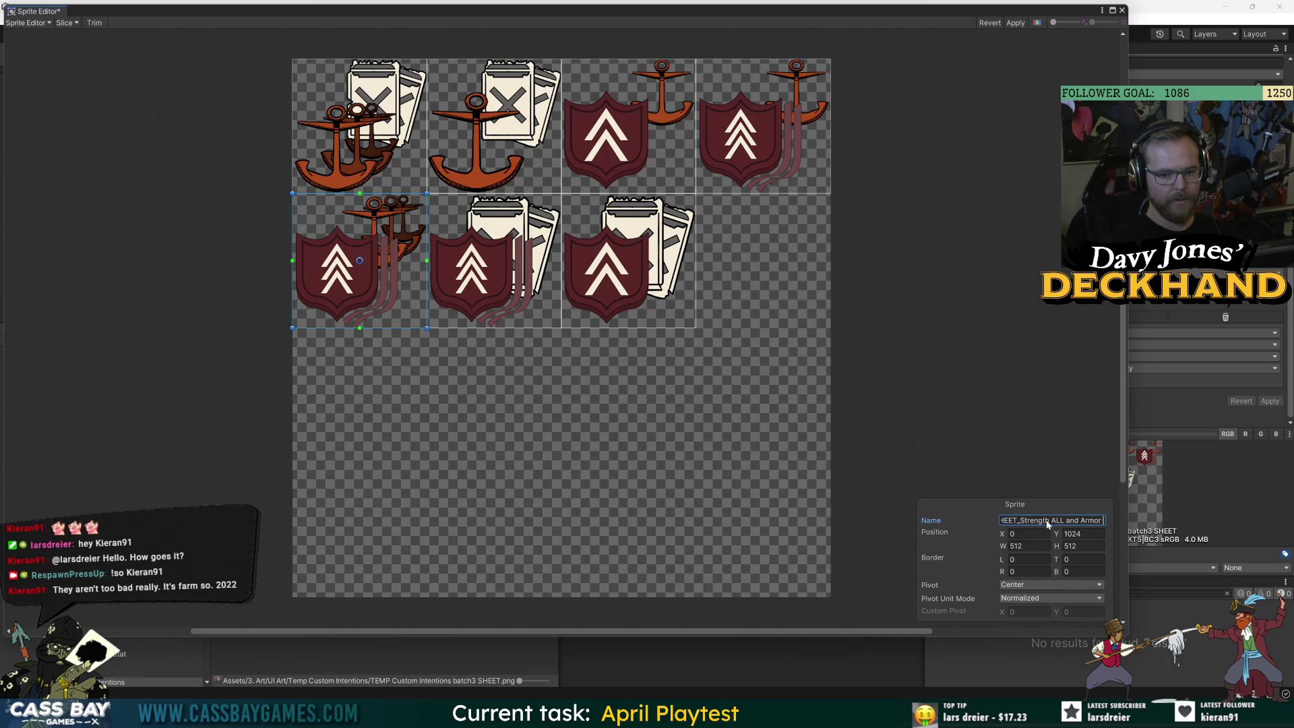
Name the shield-and-cards sprites 'Armor ALL and curse' and 'Armor one and Curse', then apply
{"action": "left_click", "coordinate": [548, 276]}
{"action": "left_click", "coordinate": [1024, 520]}
{"action": "type", "text": "Arm"}
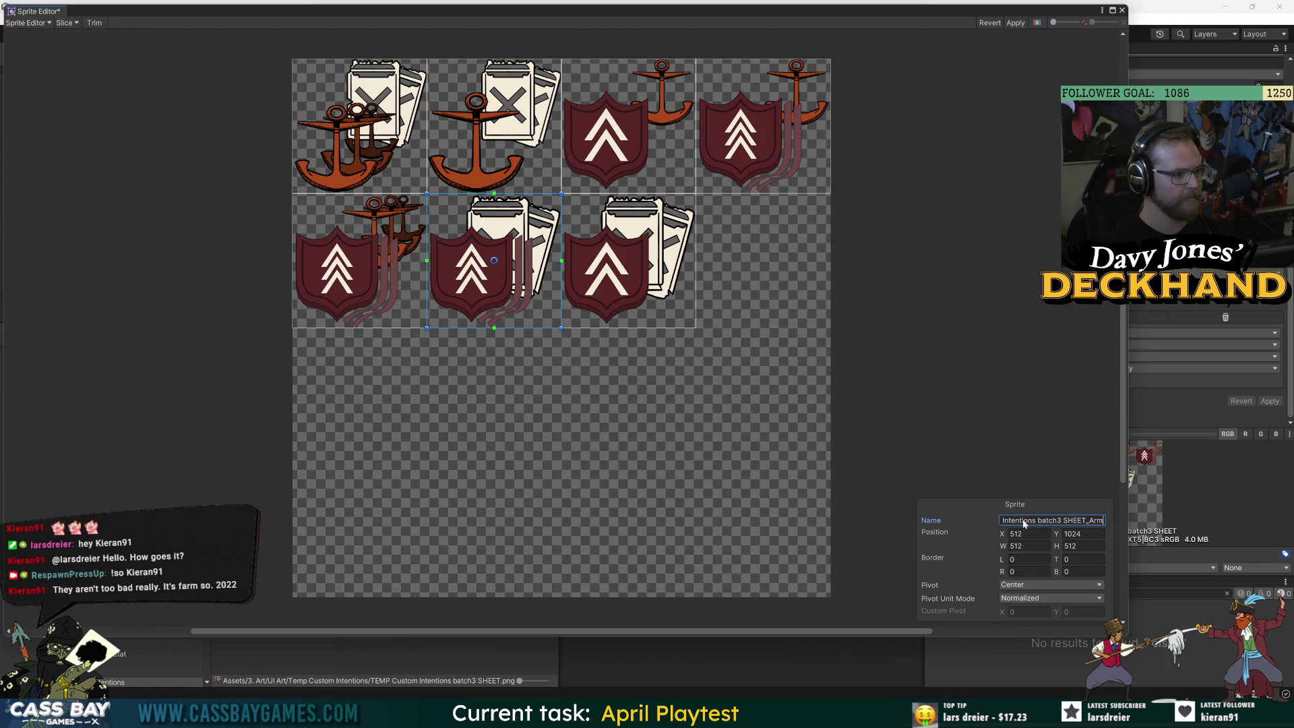
{"action": "type", "text": "or ALL and curse"}
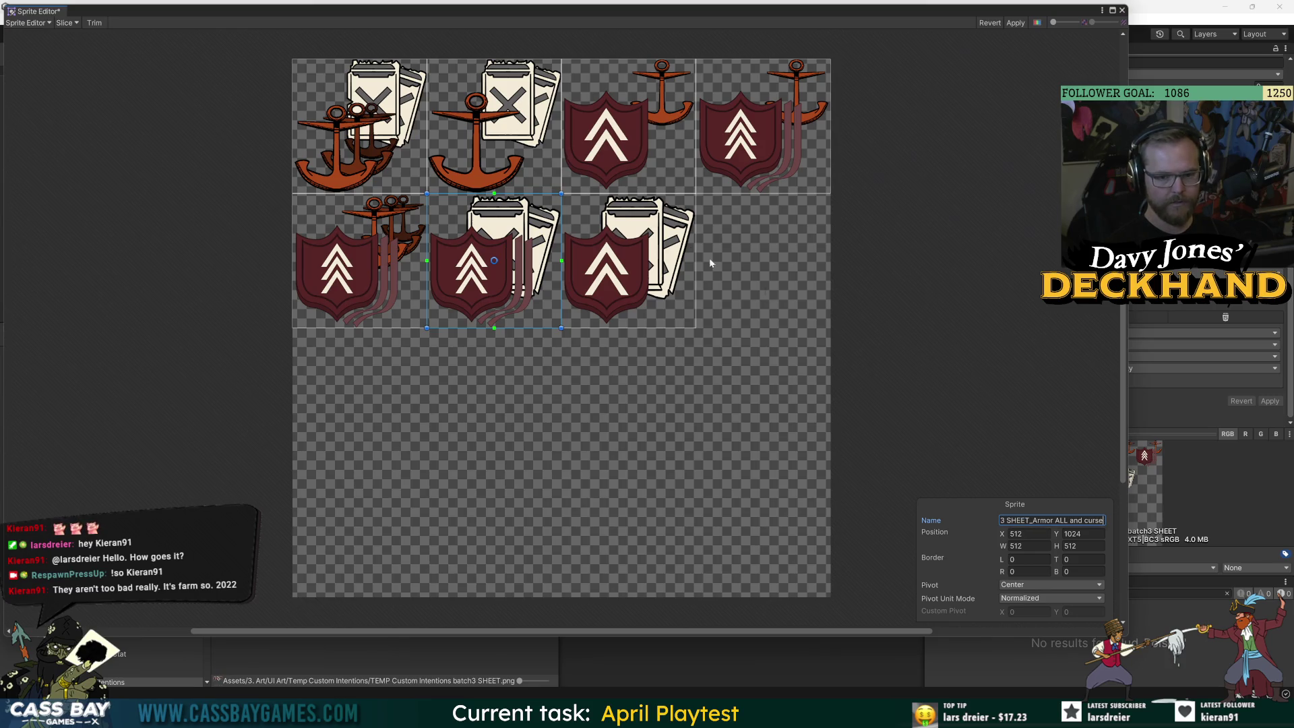
{"action": "left_click", "coordinate": [677, 261]}
{"action": "left_click", "coordinate": [1007, 520]}
{"action": "key", "text": "End"}
{"action": "key", "text": "BackSpace"}
{"action": "type", "text": "Armor one and "}
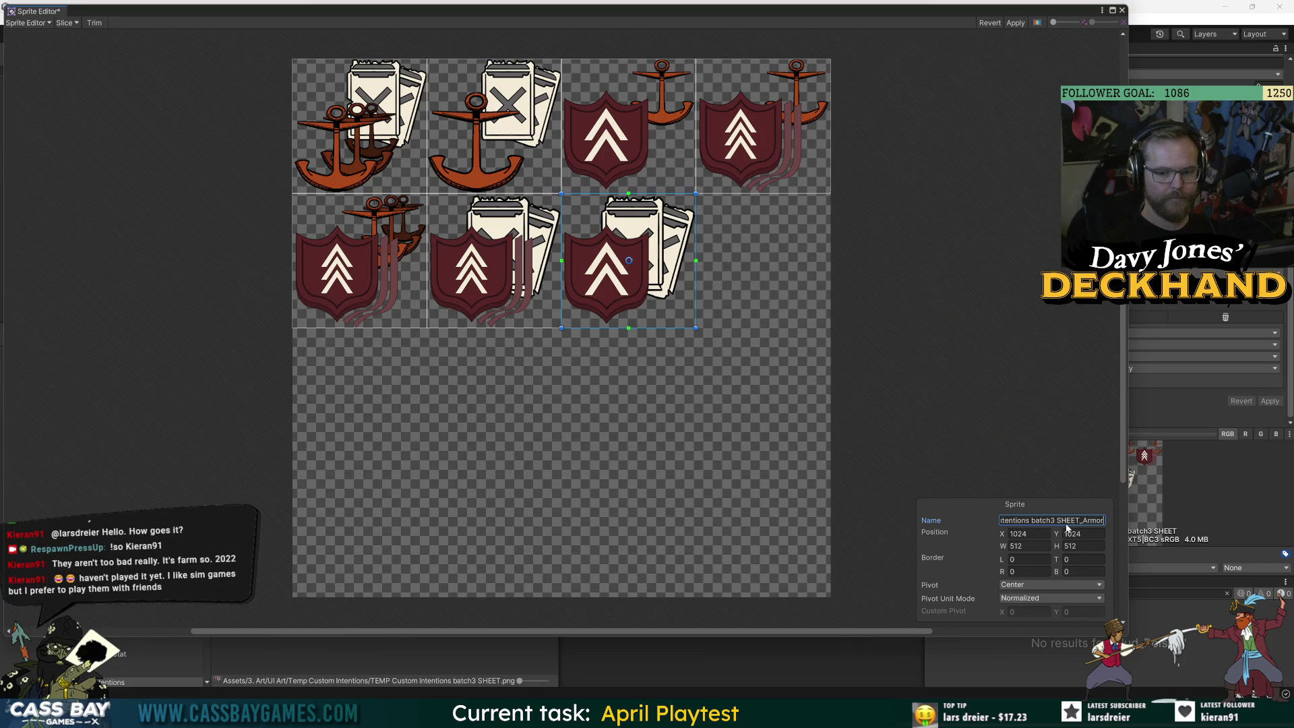
{"action": "type", "text": "Curse"}
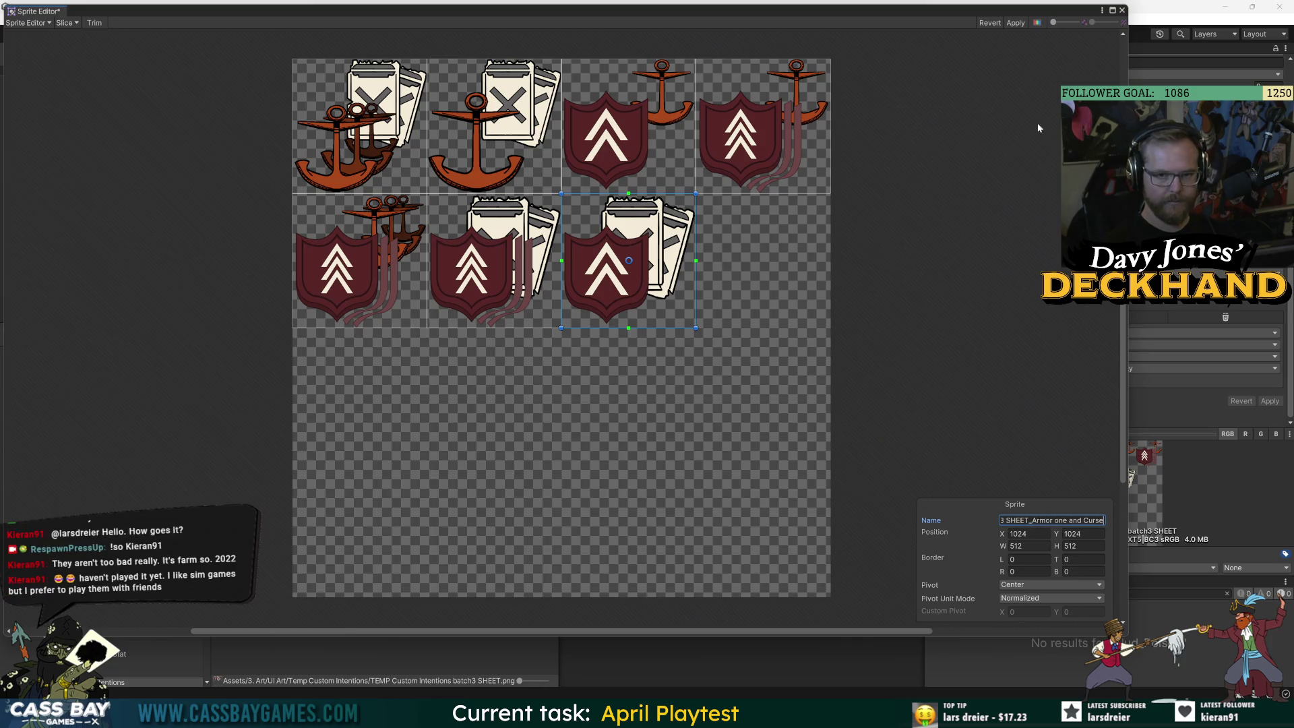
{"action": "left_click", "coordinate": [1016, 22]}
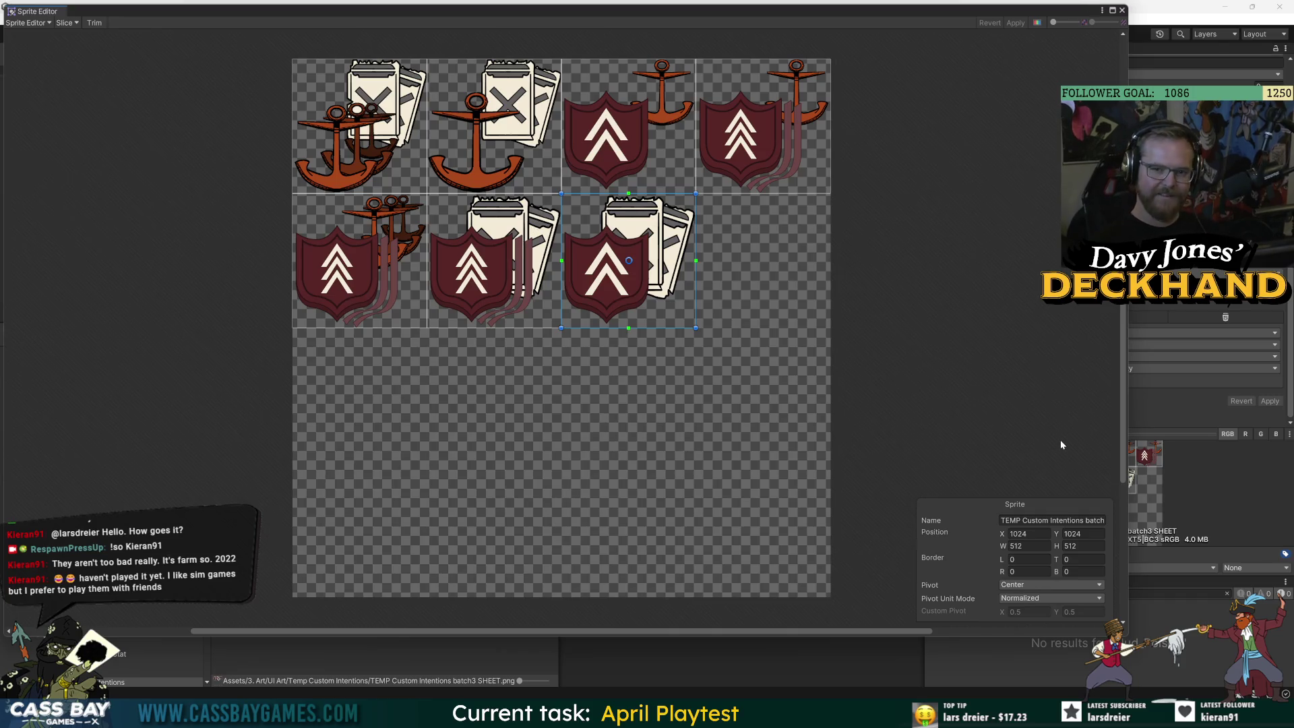
{"action": "left_click", "coordinate": [1120, 10]}
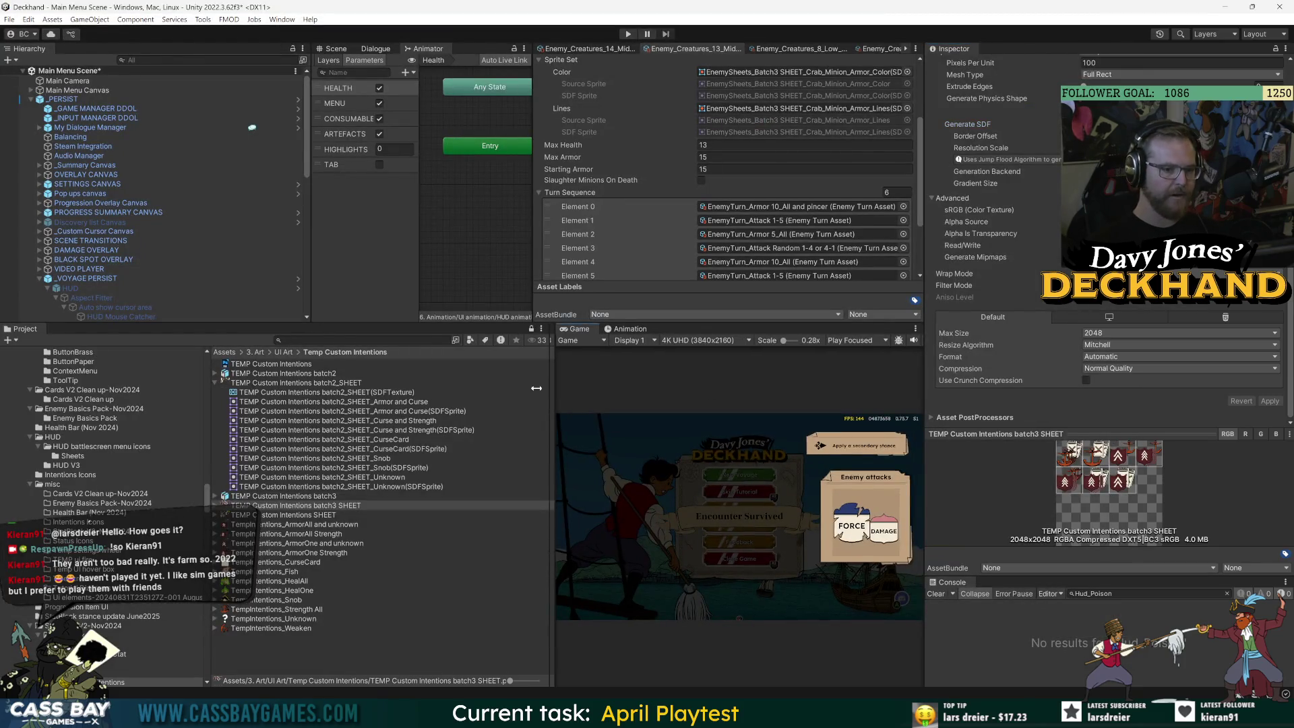
Resize the project, inspector and console panels to widen the game view
{"action": "left_click_drag", "start_coordinate": [559, 389], "coordinate": [435, 398]}
{"action": "left_click_drag", "start_coordinate": [937, 410], "coordinate": [980, 412]}
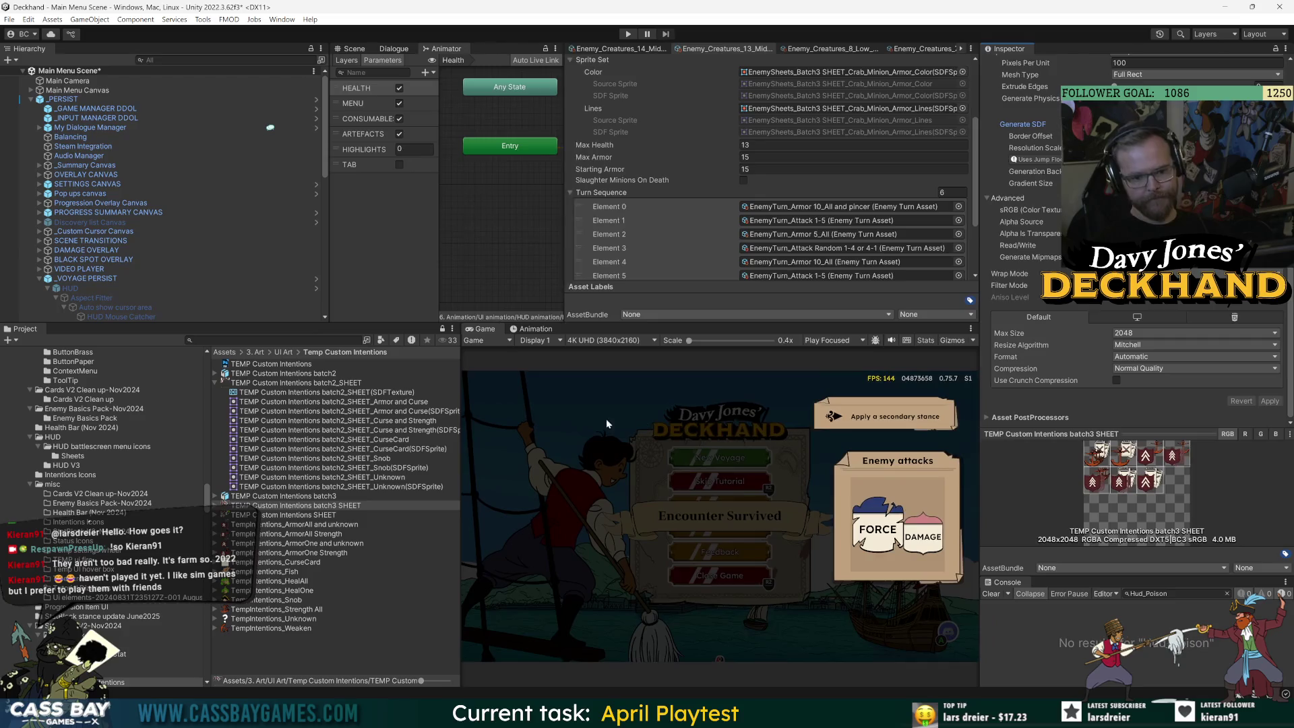
{"action": "left_click", "coordinate": [320, 673]}
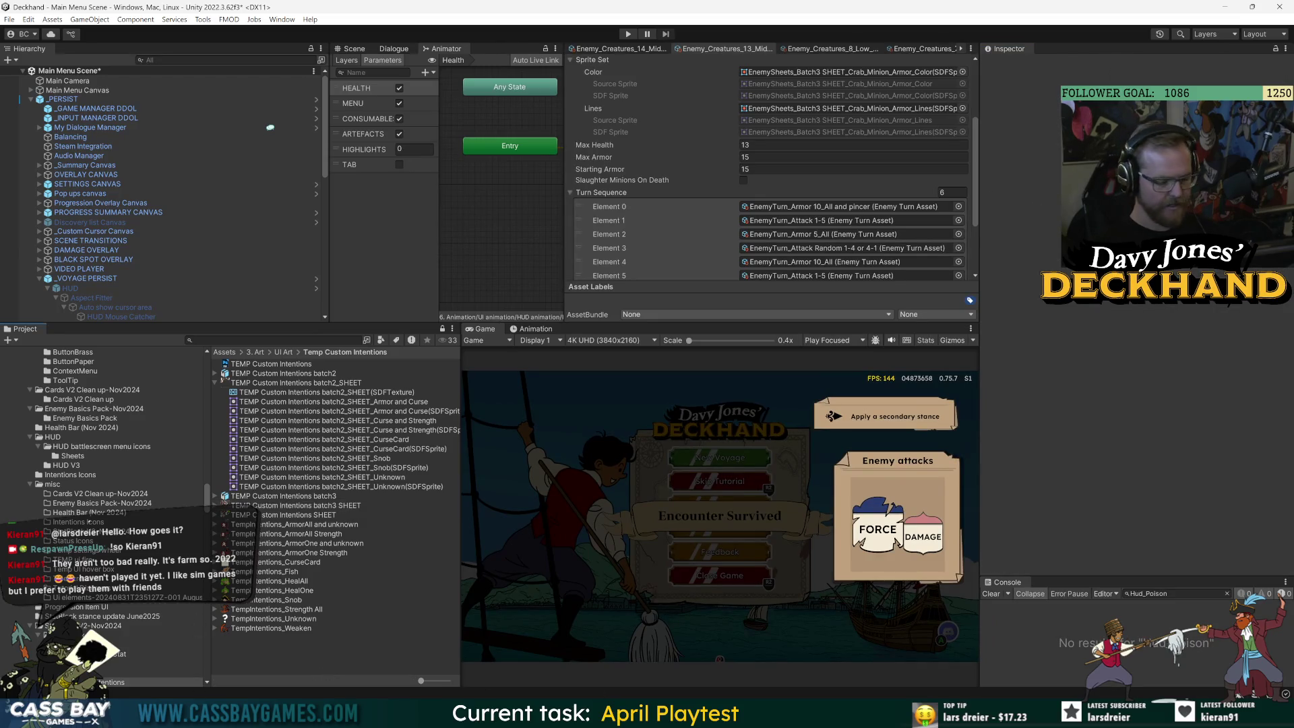
{"action": "left_click_drag", "start_coordinate": [981, 603], "coordinate": [993, 614]}
{"action": "left_click_drag", "start_coordinate": [1062, 581], "coordinate": [1062, 531]}
{"action": "left_click_drag", "start_coordinate": [209, 368], "coordinate": [194, 367]}
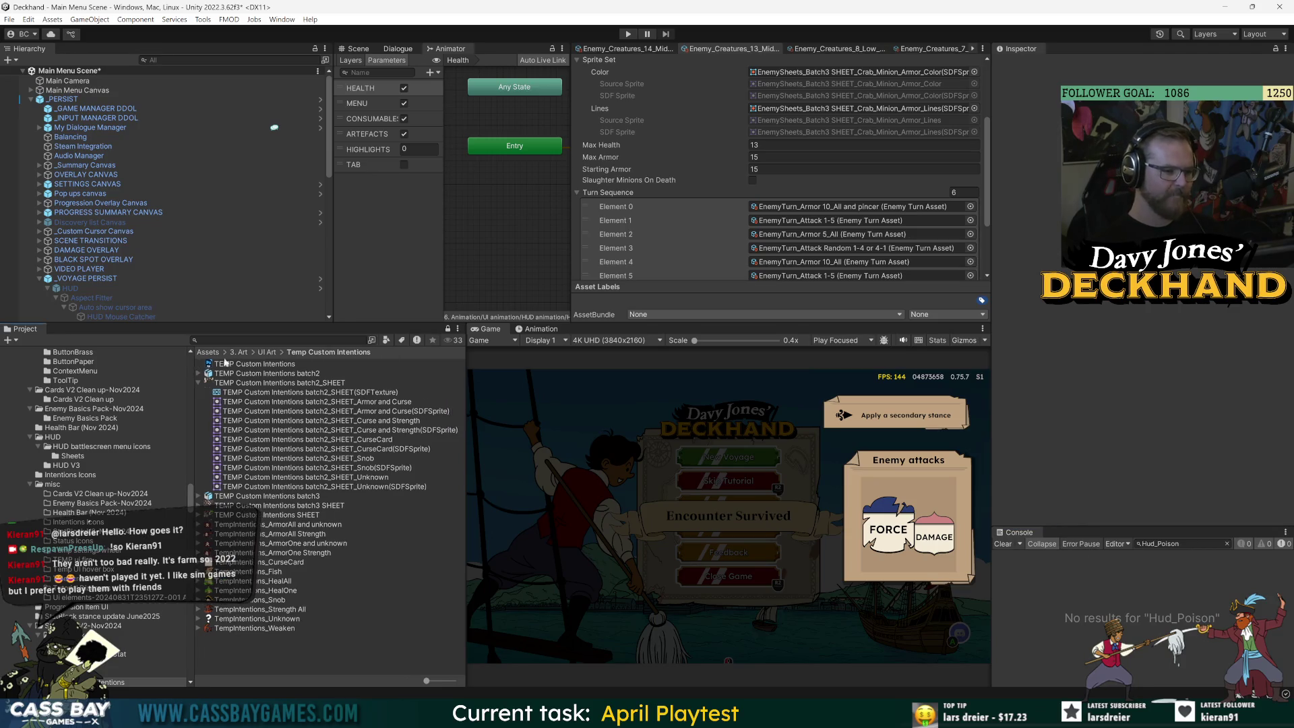
{"action": "left_click_drag", "start_coordinate": [466, 374], "coordinate": [441, 375]}
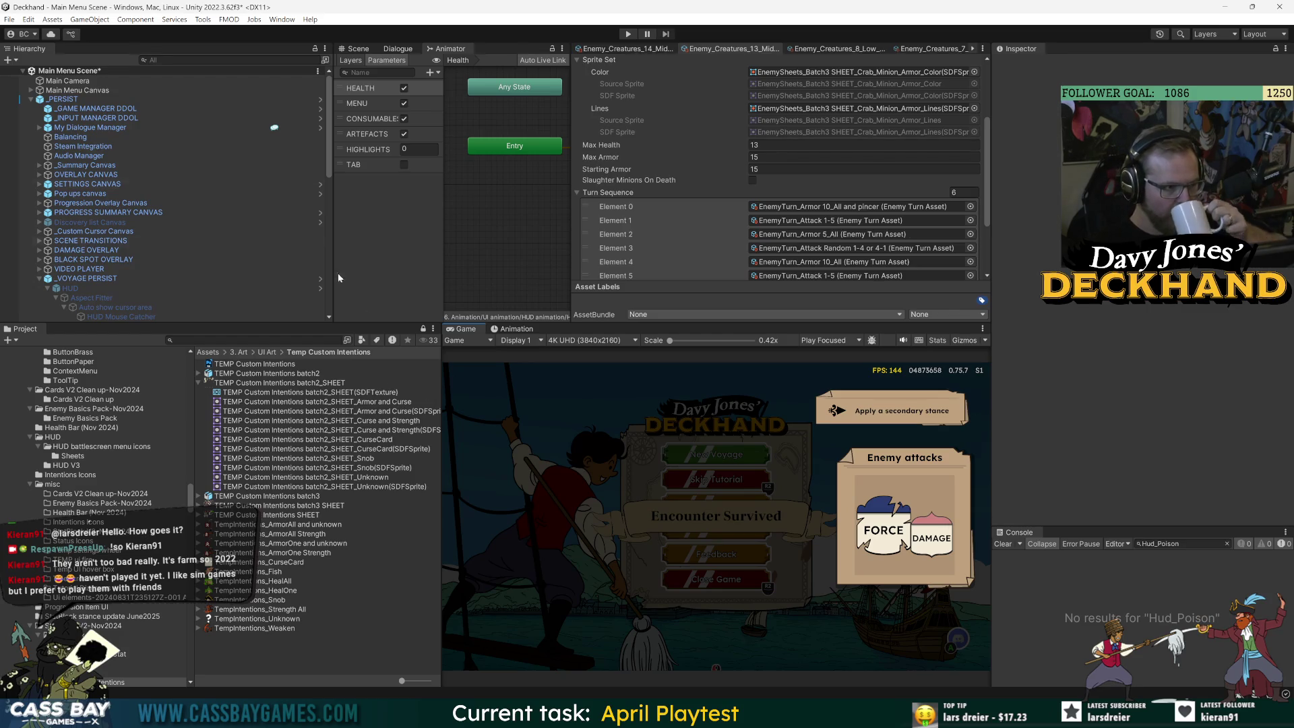
Check the _PERSIST prefab overrides, save Main Menu Scene and inspect the ArmorAll and unknown texture
{"action": "left_click", "coordinate": [64, 99]}
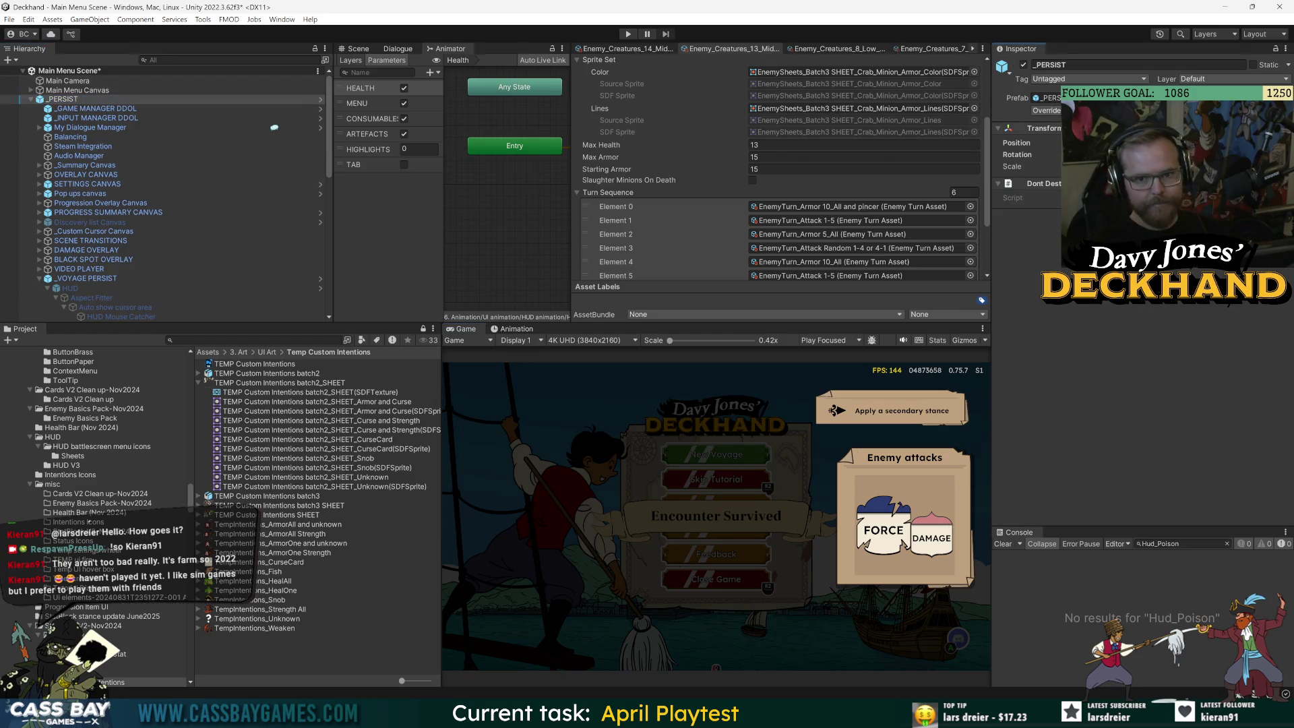
{"action": "left_click", "coordinate": [1047, 110]}
{"action": "left_click", "coordinate": [1173, 465]}
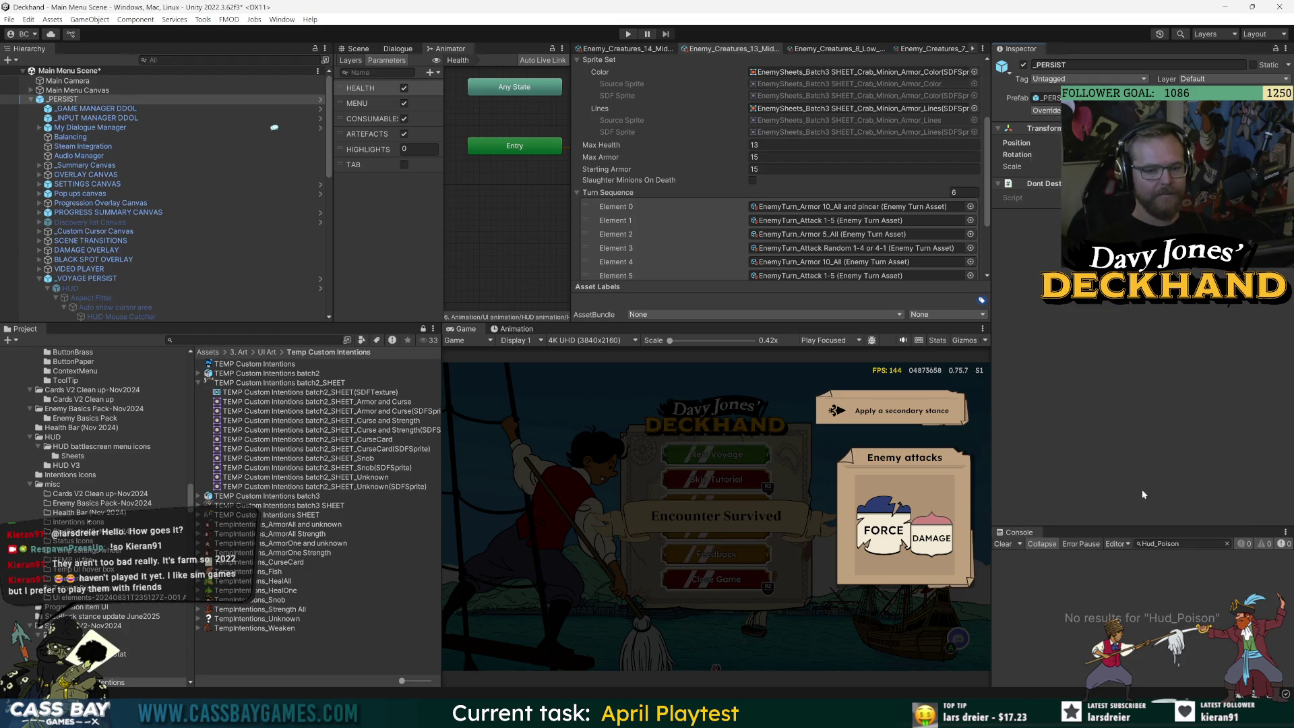
{"action": "key", "text": "ctrl+s"}
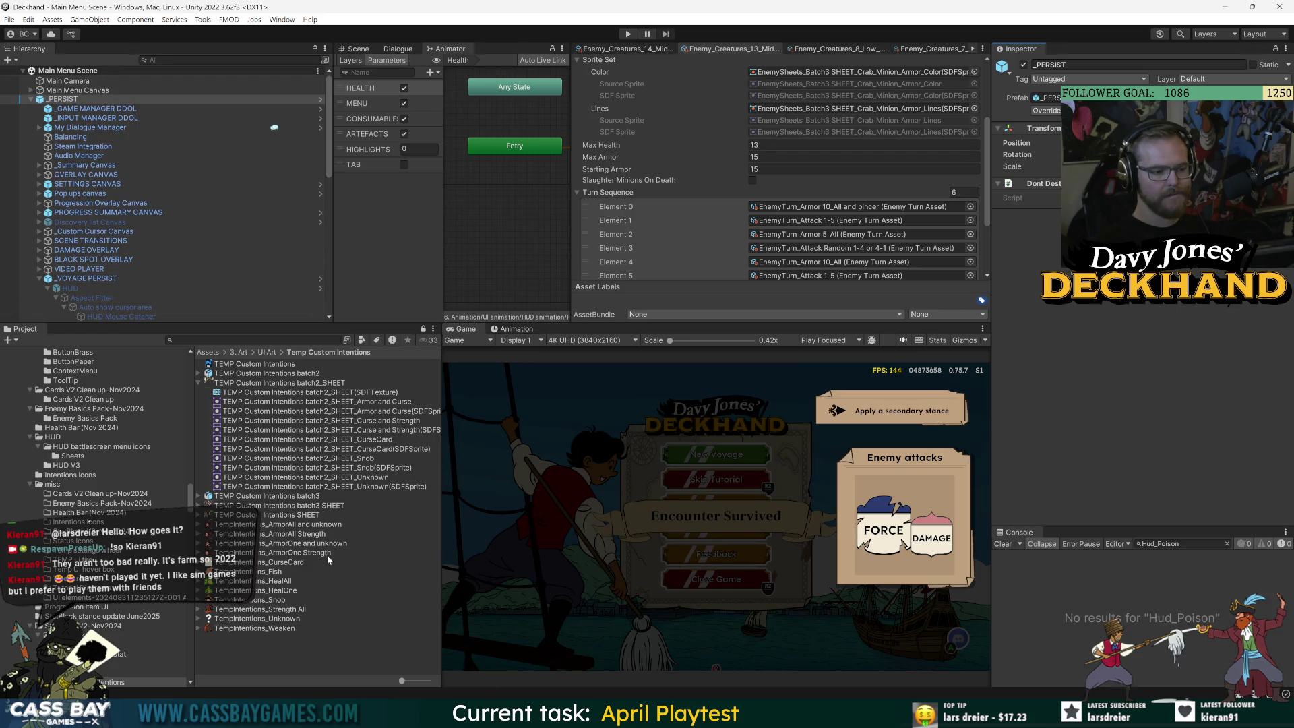
{"action": "left_click", "coordinate": [226, 525]}
{"action": "left_click", "coordinate": [251, 340]}
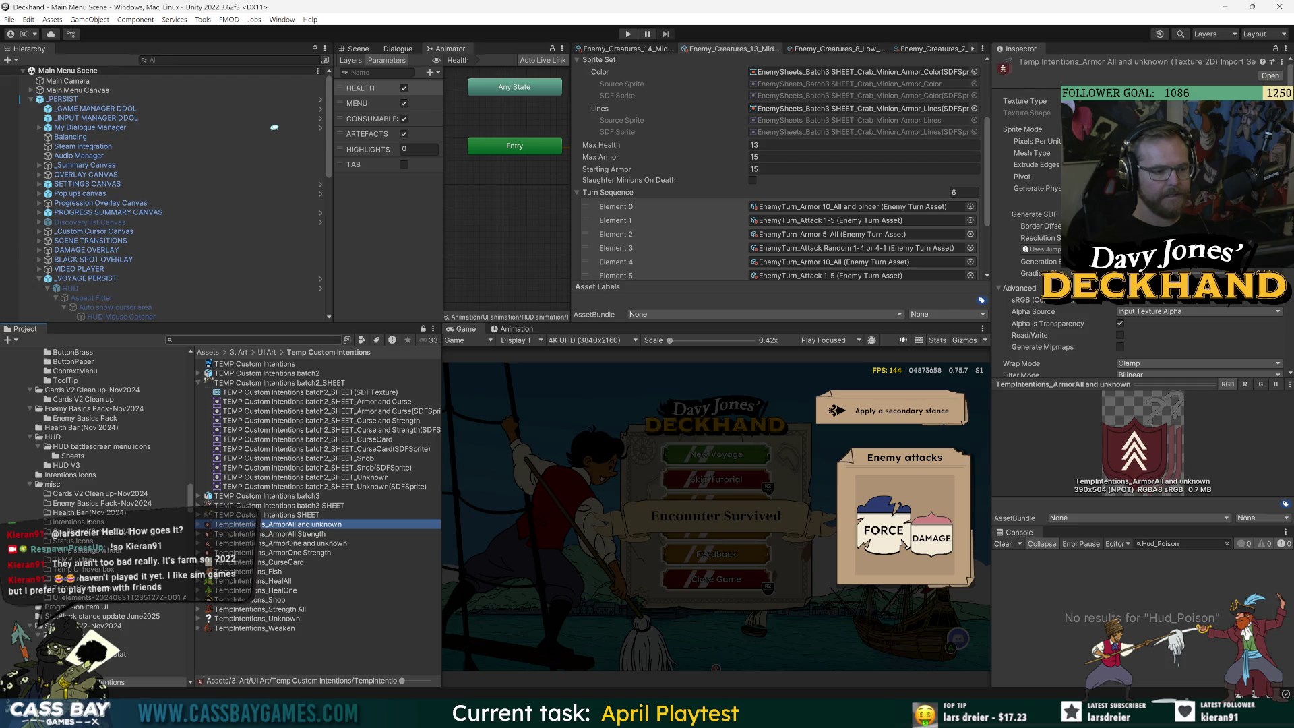
Find the Toad and Strength 1 curse turn and open its Biologist Curse and Strength bespoke intentions
{"action": "type", "text": "curse"}
{"action": "double_click", "coordinate": [248, 374]}
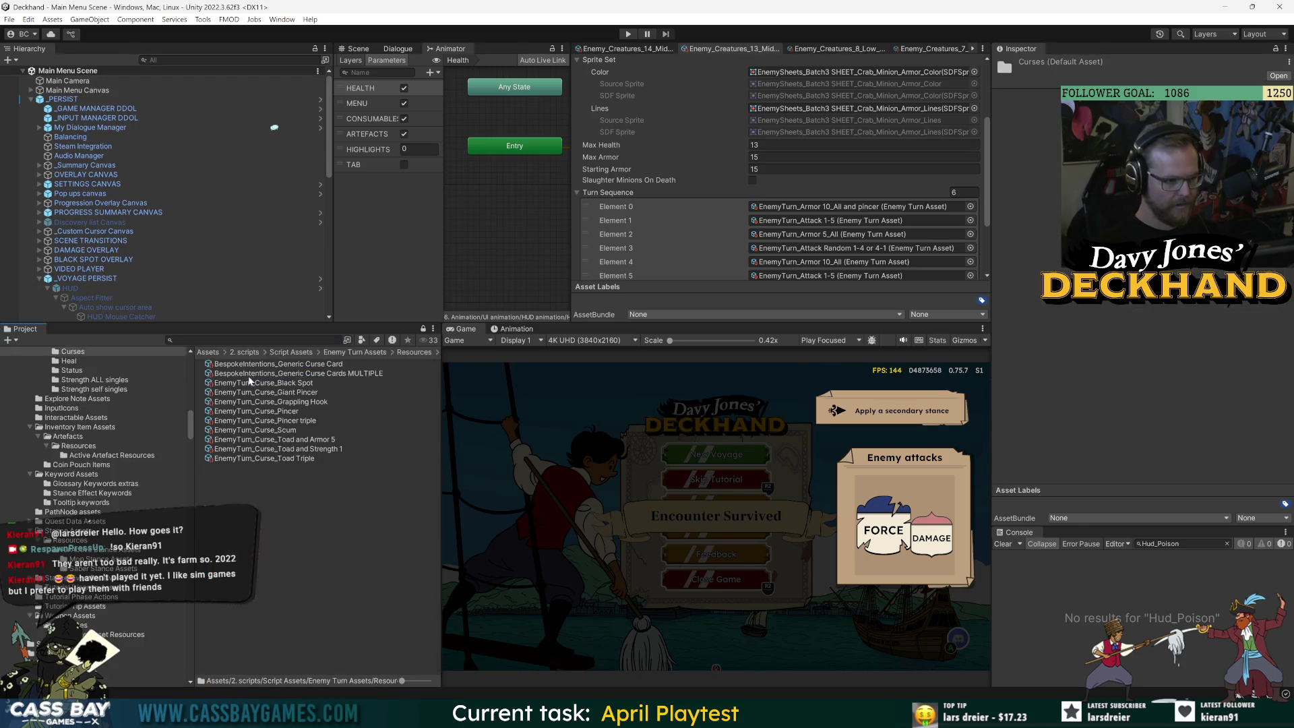
{"action": "left_click", "coordinate": [320, 383]}
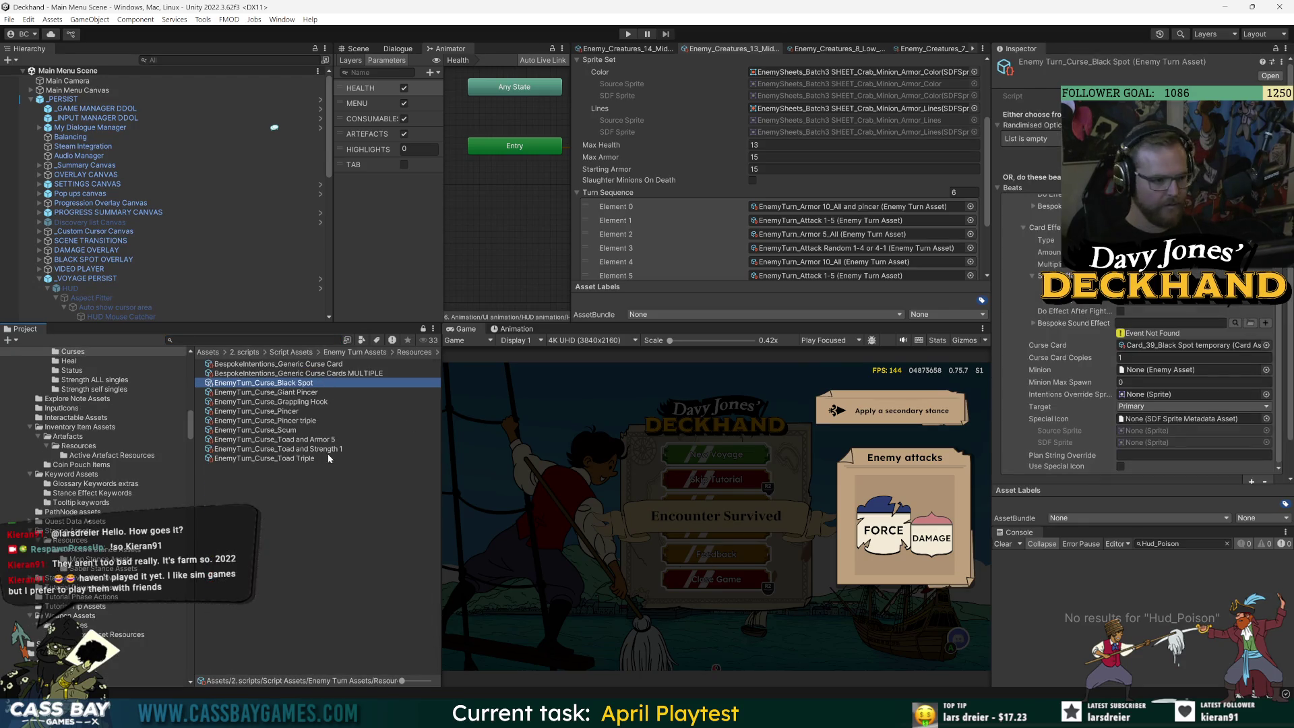
{"action": "left_click", "coordinate": [301, 450]}
{"action": "scroll", "coordinate": [1112, 405], "scroll_direction": "down", "scroll_amount": 2}
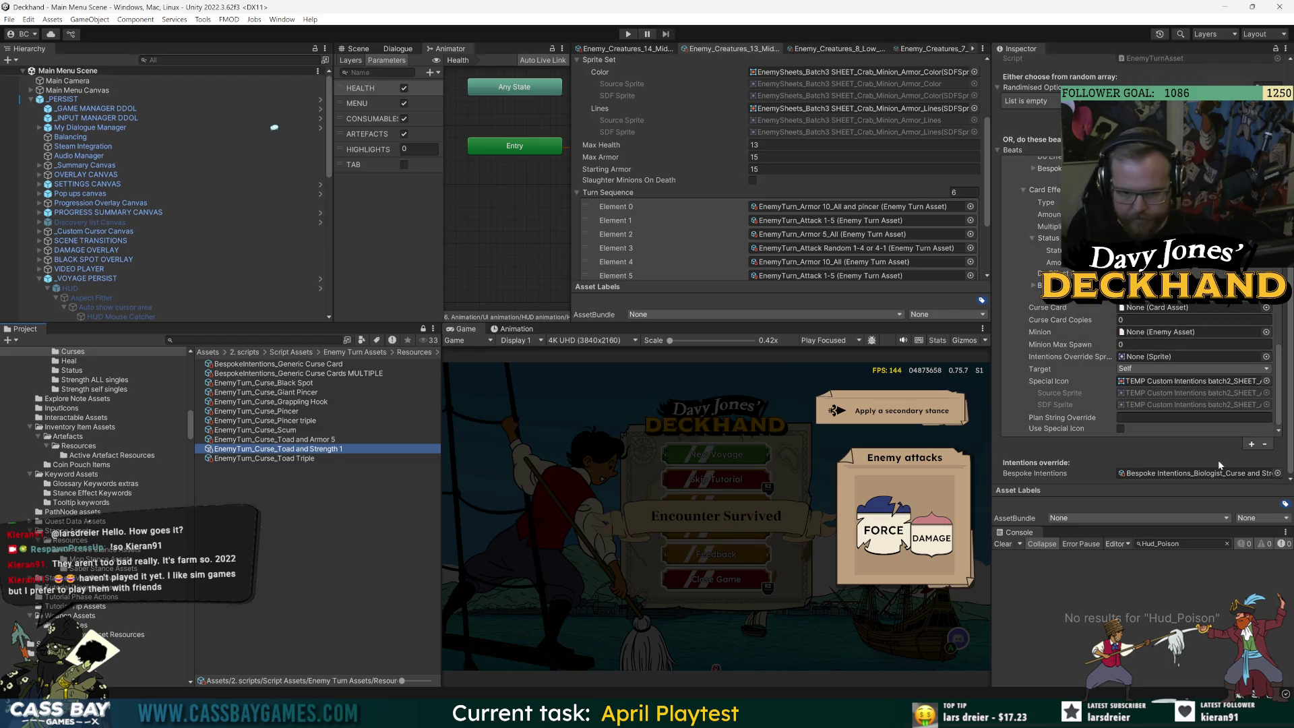
{"action": "double_click", "coordinate": [1216, 473]}
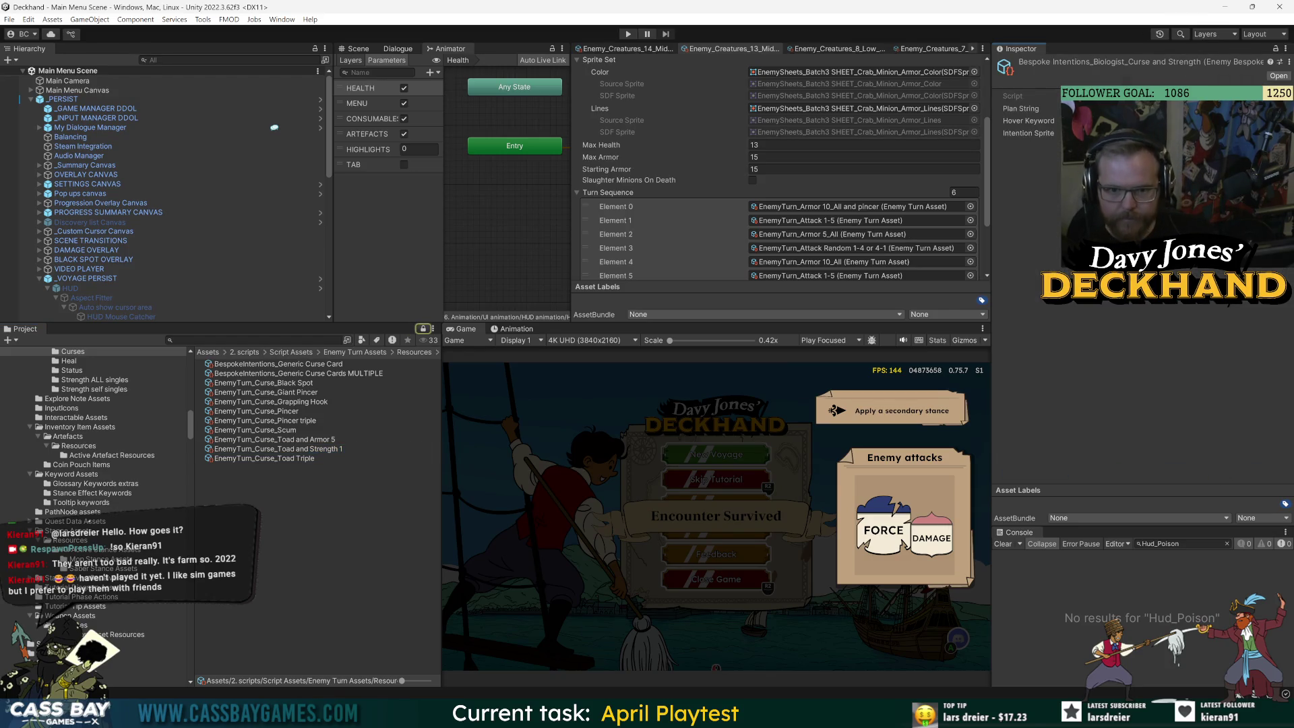
Assign the batch3 Strength 1 curse sprite as the intention sprite
{"action": "left_click_drag", "start_coordinate": [988, 144], "coordinate": [796, 140]}
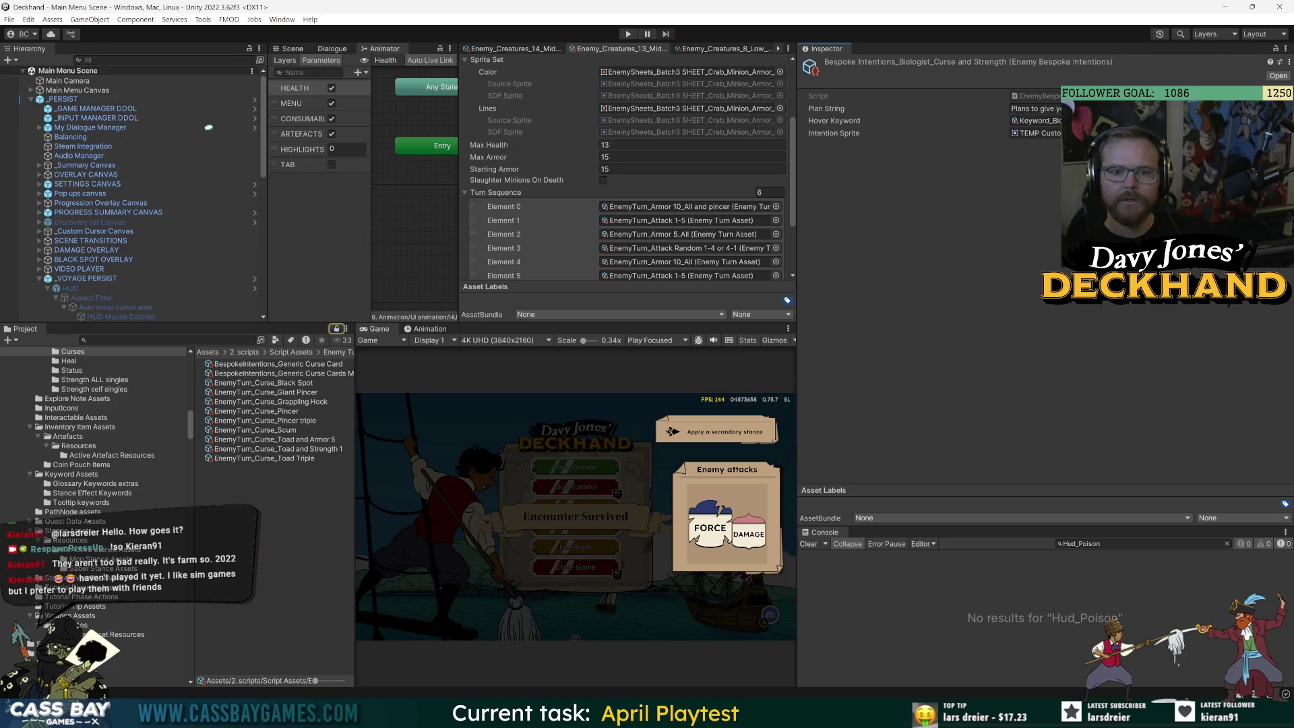
{"action": "left_click", "coordinate": [1278, 133]}
{"action": "type", "text": "batch3"}
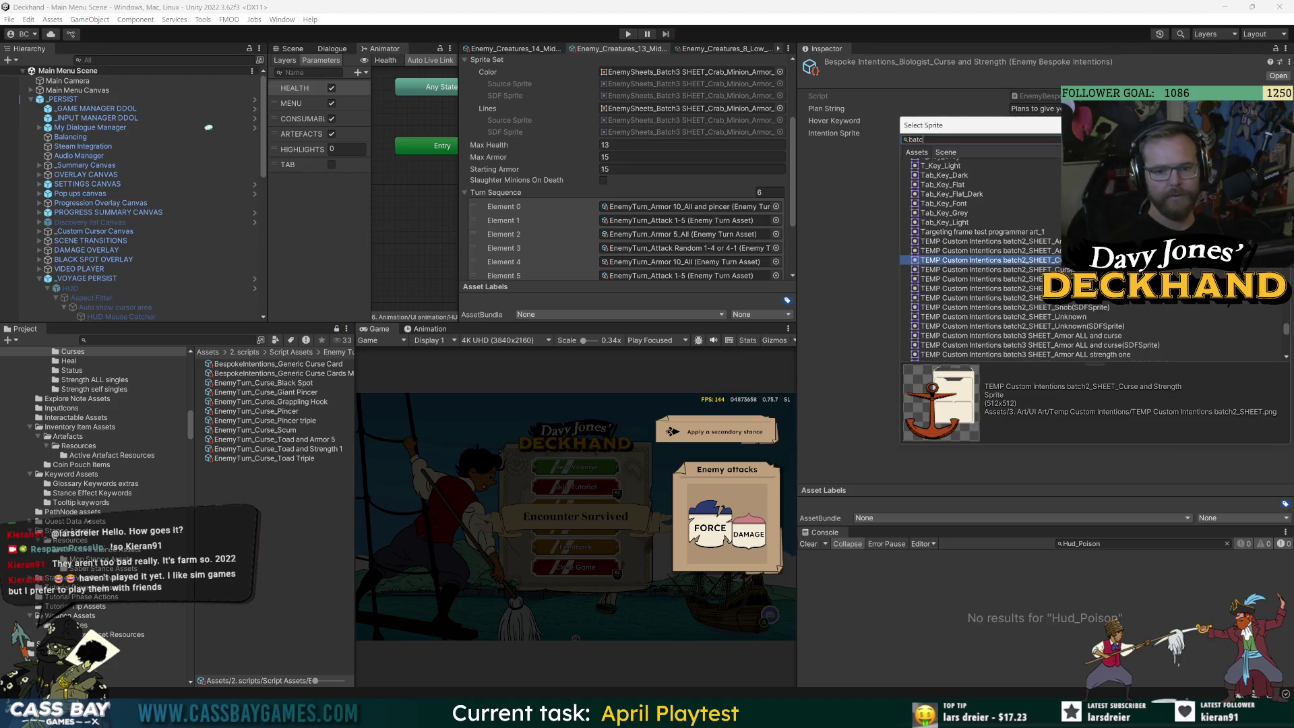
{"action": "mouse_move", "coordinate": [956, 124]}
{"action": "left_mouse_down"}
{"action": "mouse_move", "coordinate": [866, 274]}
{"action": "mouse_move", "coordinate": [904, 188]}
{"action": "left_mouse_up"}
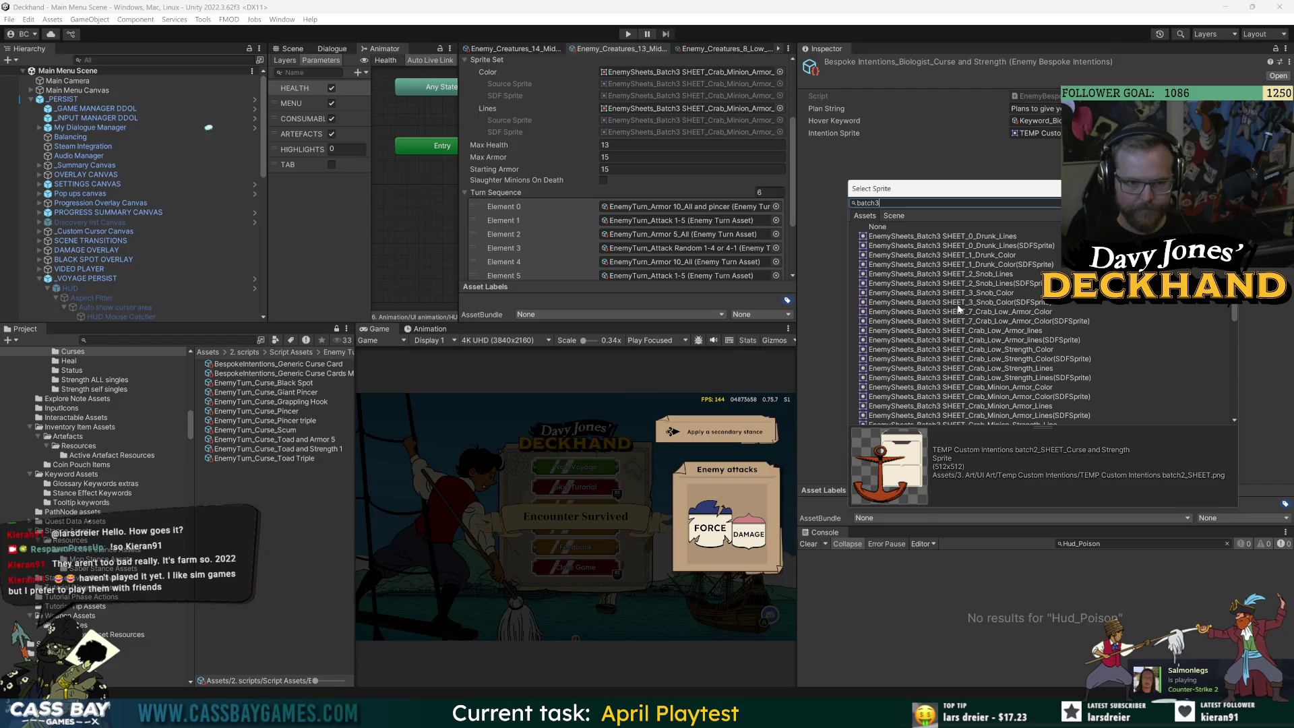
{"action": "key", "text": "ctrl+a"}
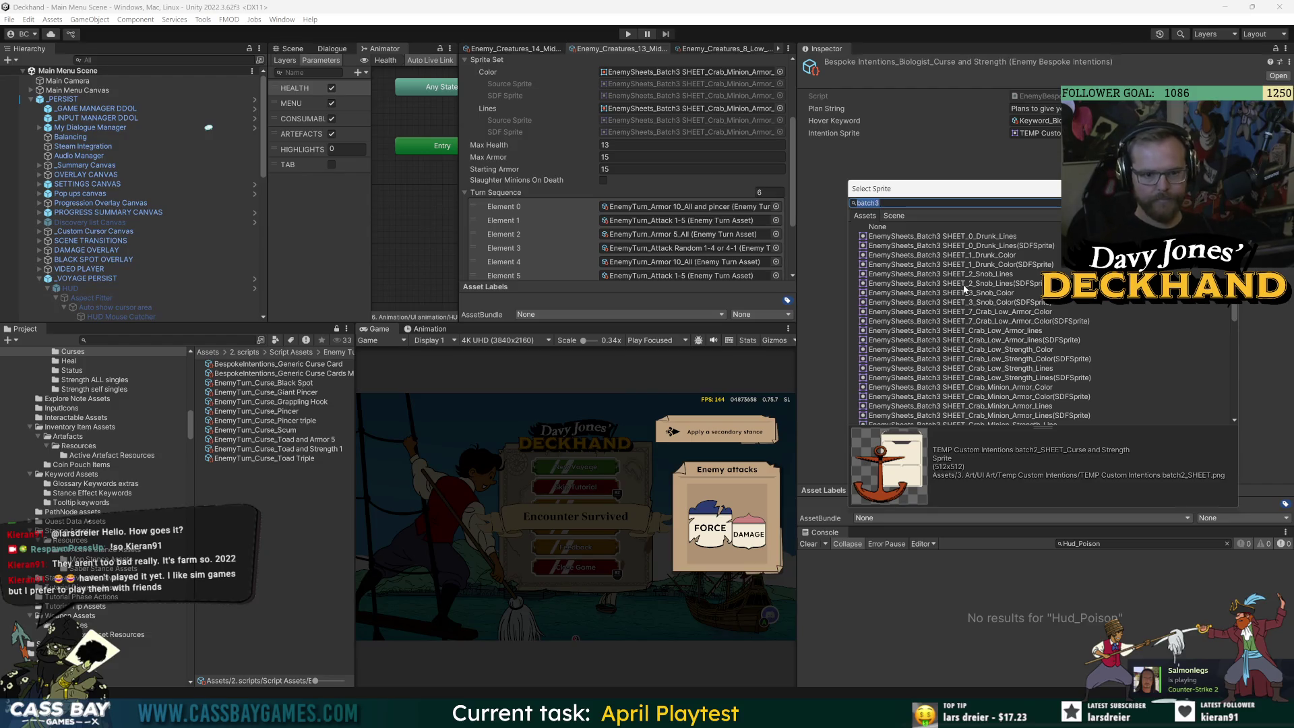
{"action": "scroll", "coordinate": [965, 288], "scroll_direction": "down", "scroll_amount": 10}
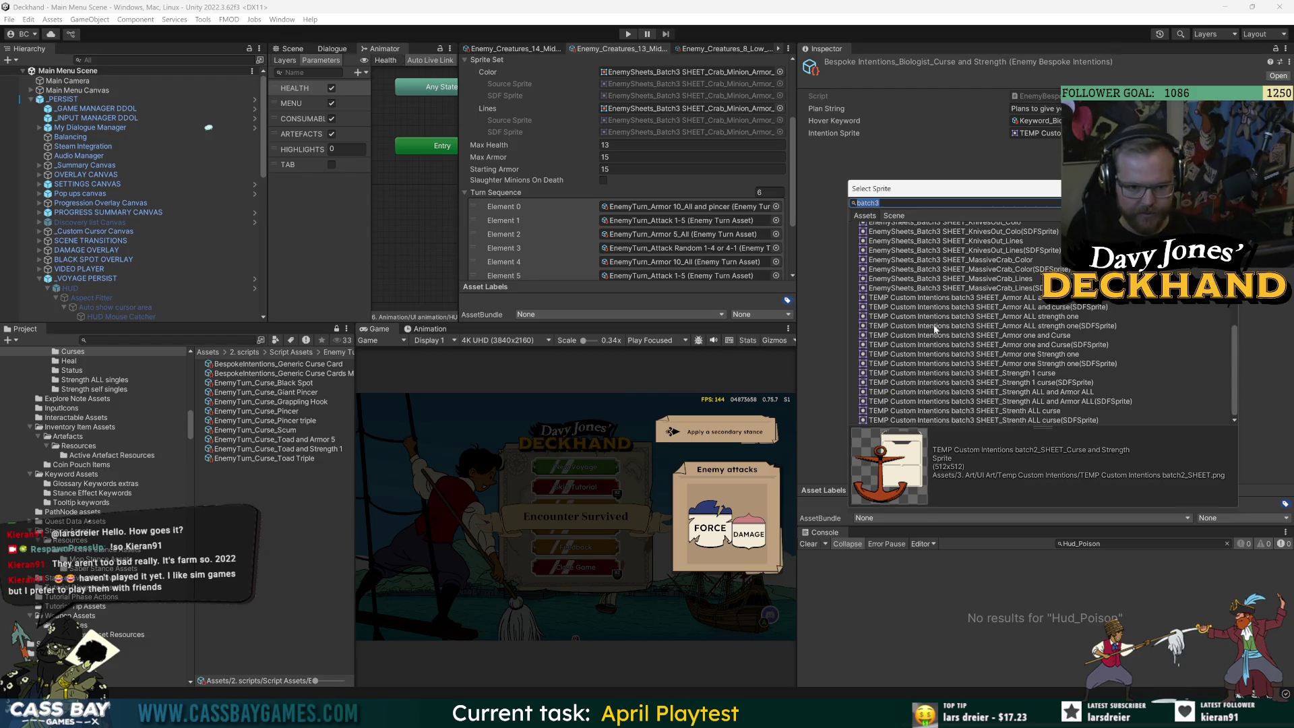
{"action": "left_click", "coordinate": [1014, 298]}
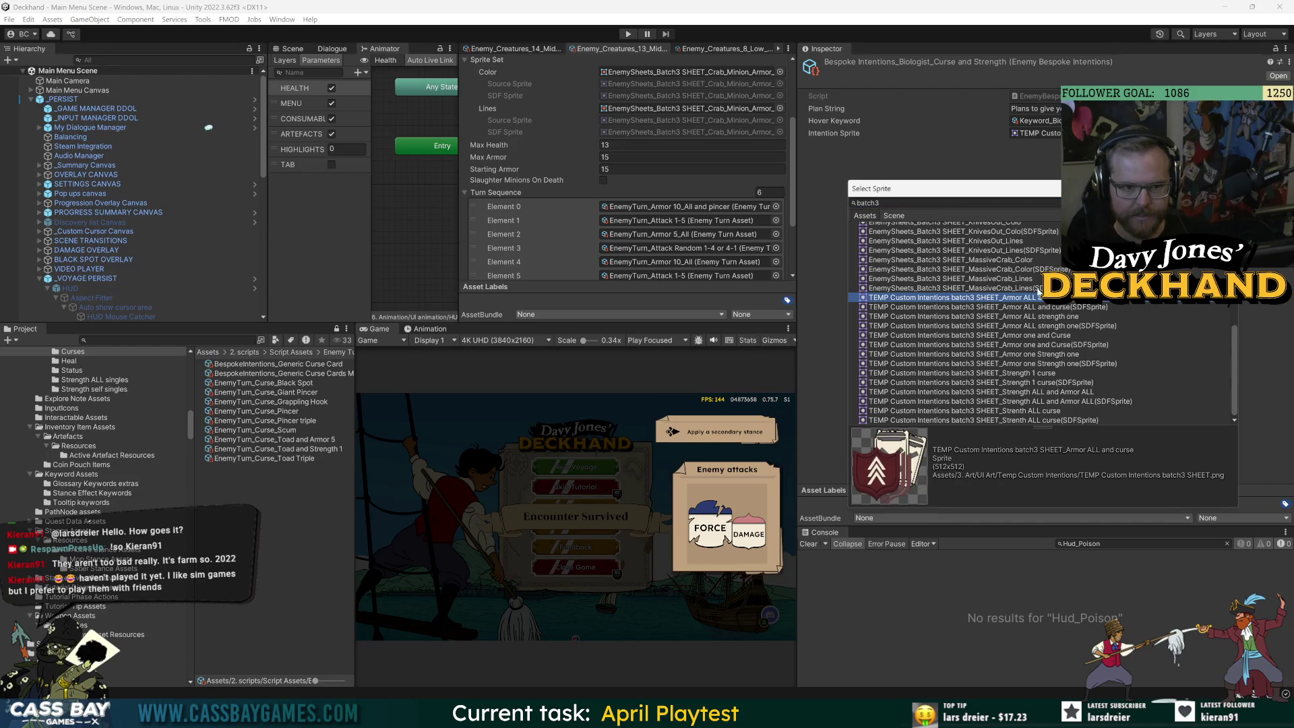
{"action": "left_click", "coordinate": [1038, 374]}
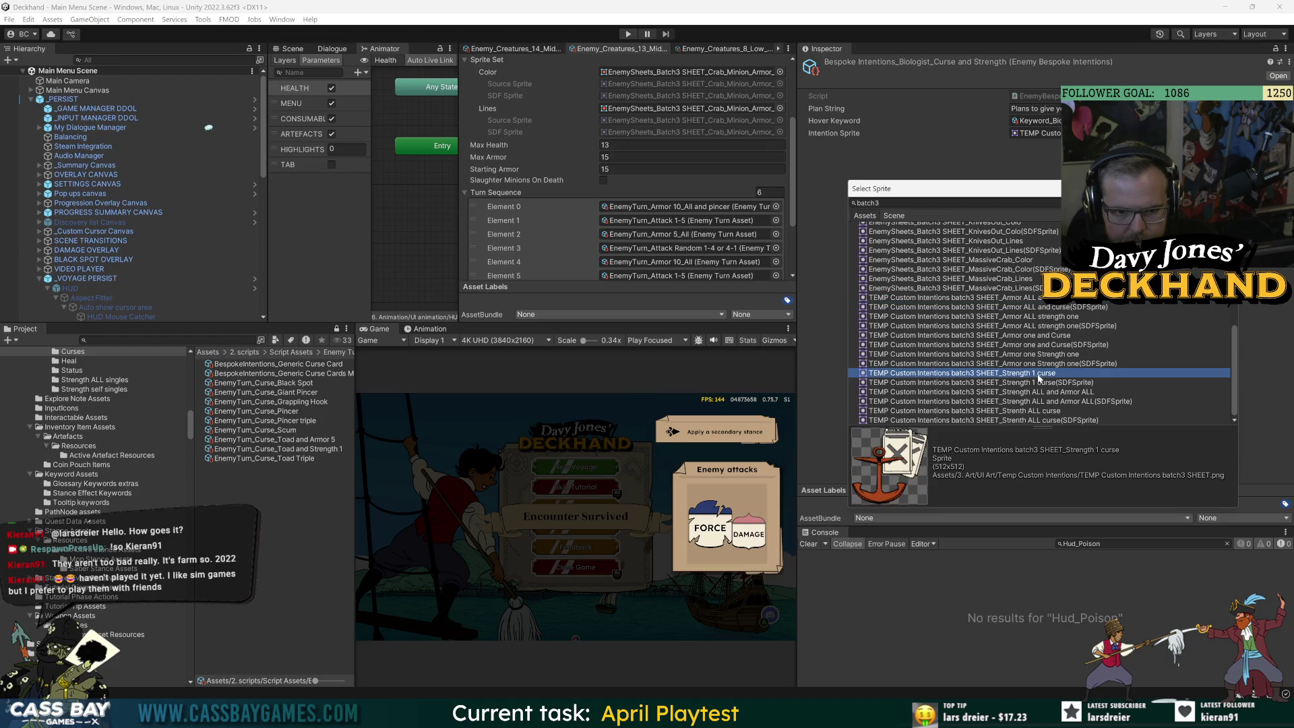
{"action": "double_click", "coordinate": [987, 379]}
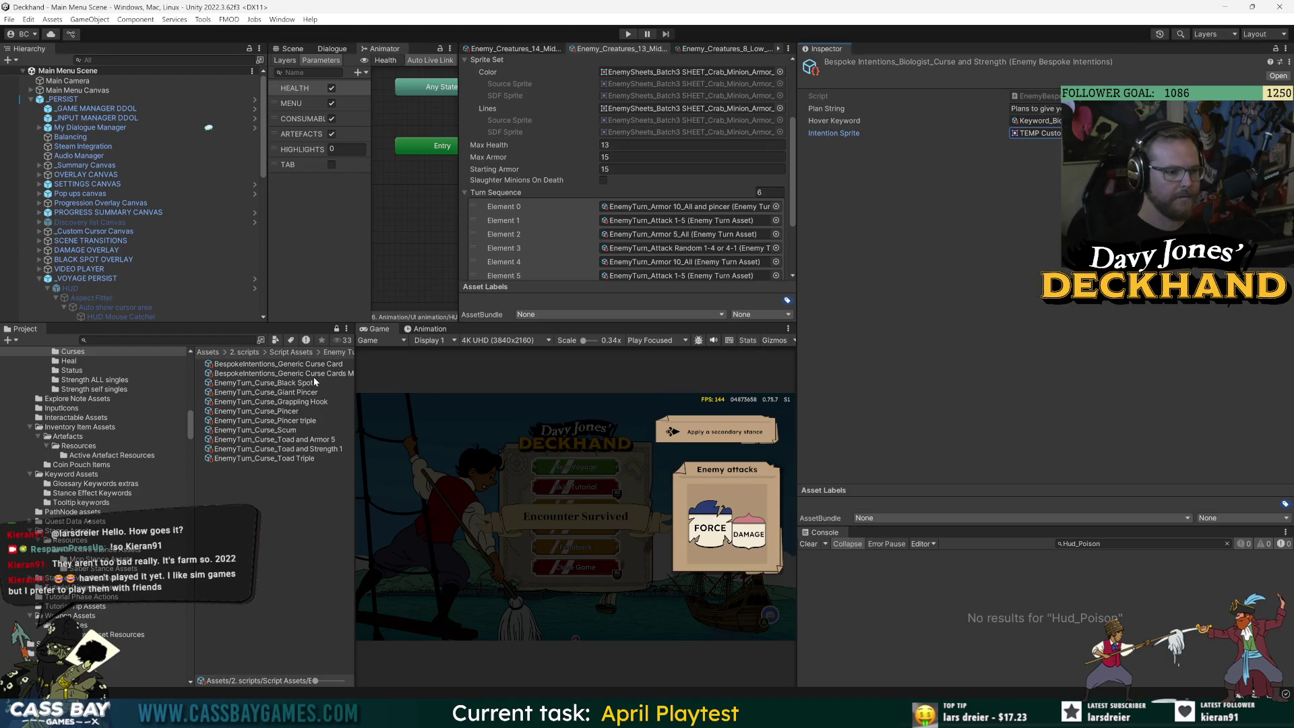
{"action": "left_click_drag", "start_coordinate": [358, 374], "coordinate": [472, 377]}
{"action": "left_click", "coordinate": [458, 374]}
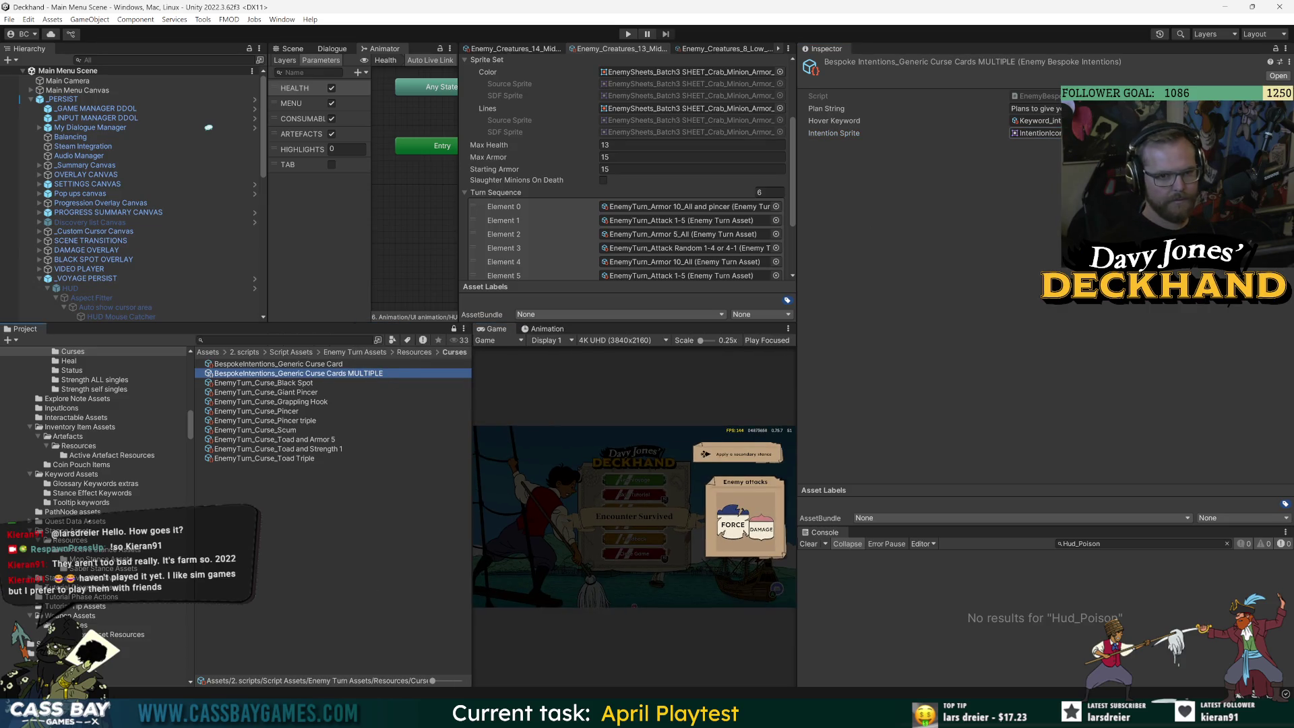
{"action": "left_click", "coordinate": [287, 382]}
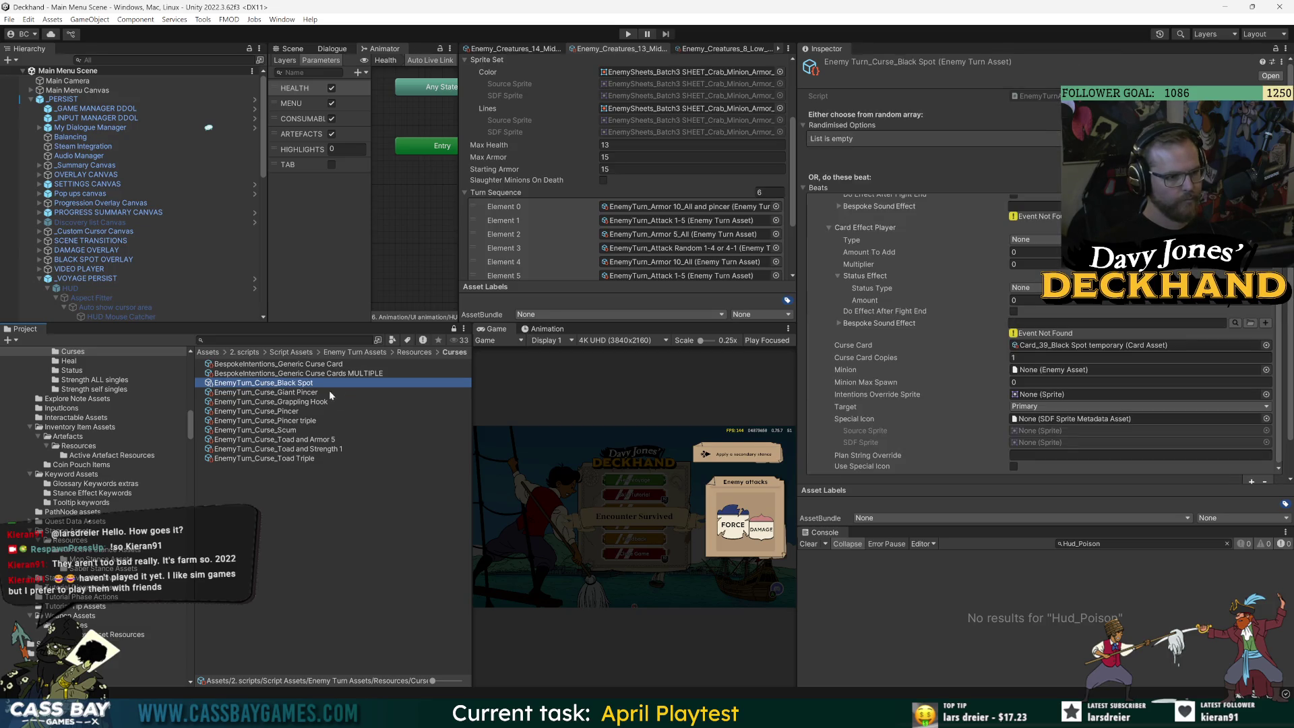
{"action": "left_click", "coordinate": [299, 364]}
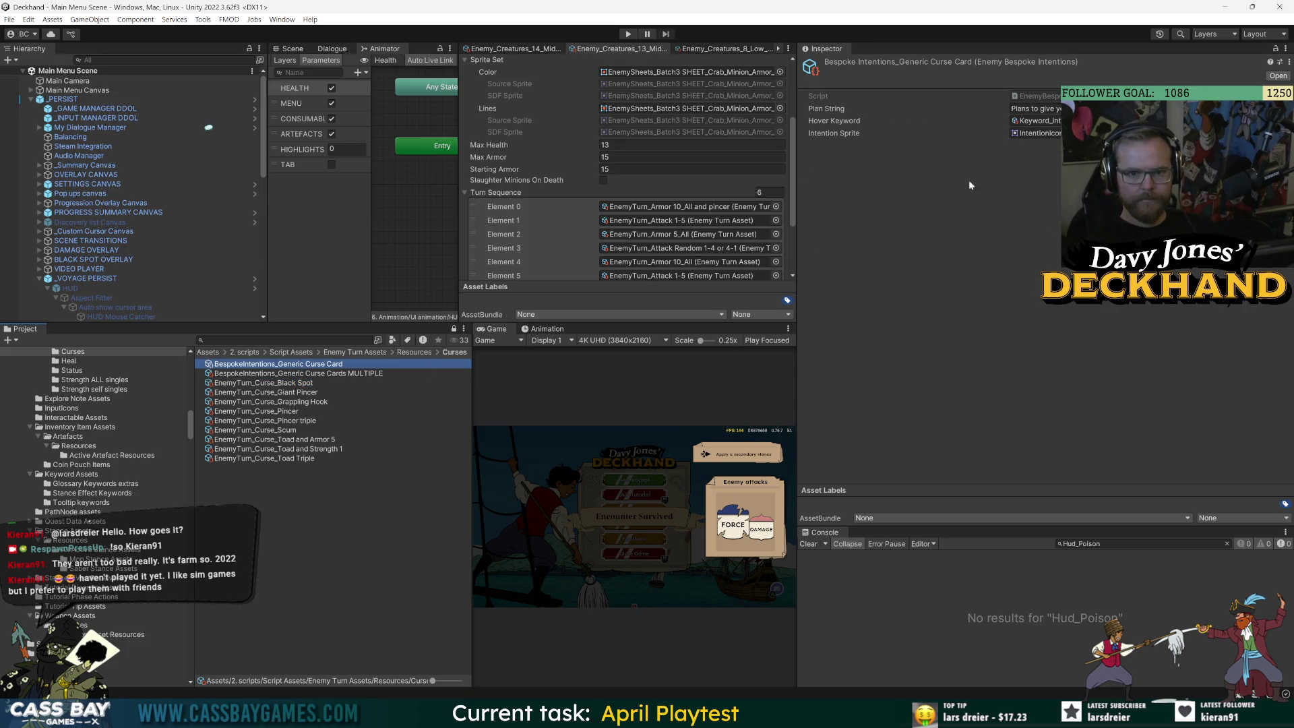
{"action": "left_click", "coordinate": [307, 450]}
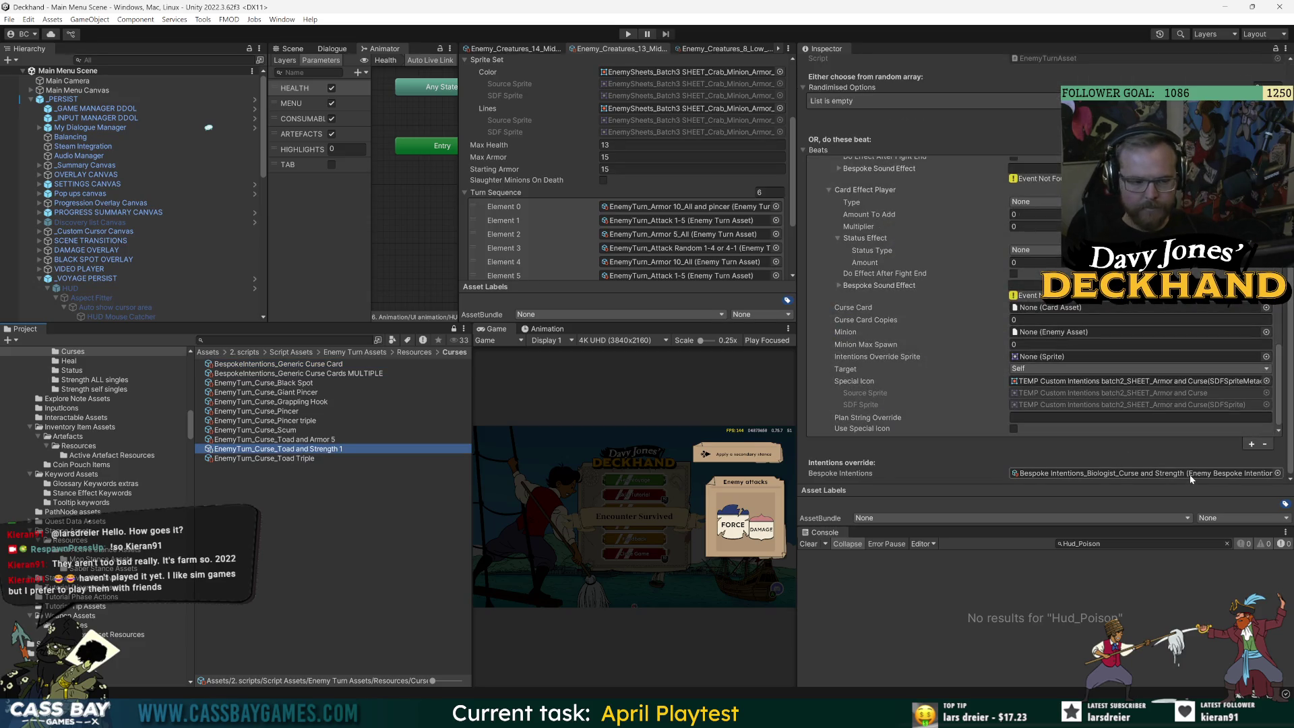
{"action": "left_click", "coordinate": [1187, 474]}
{"action": "double_click", "coordinate": [1184, 473]}
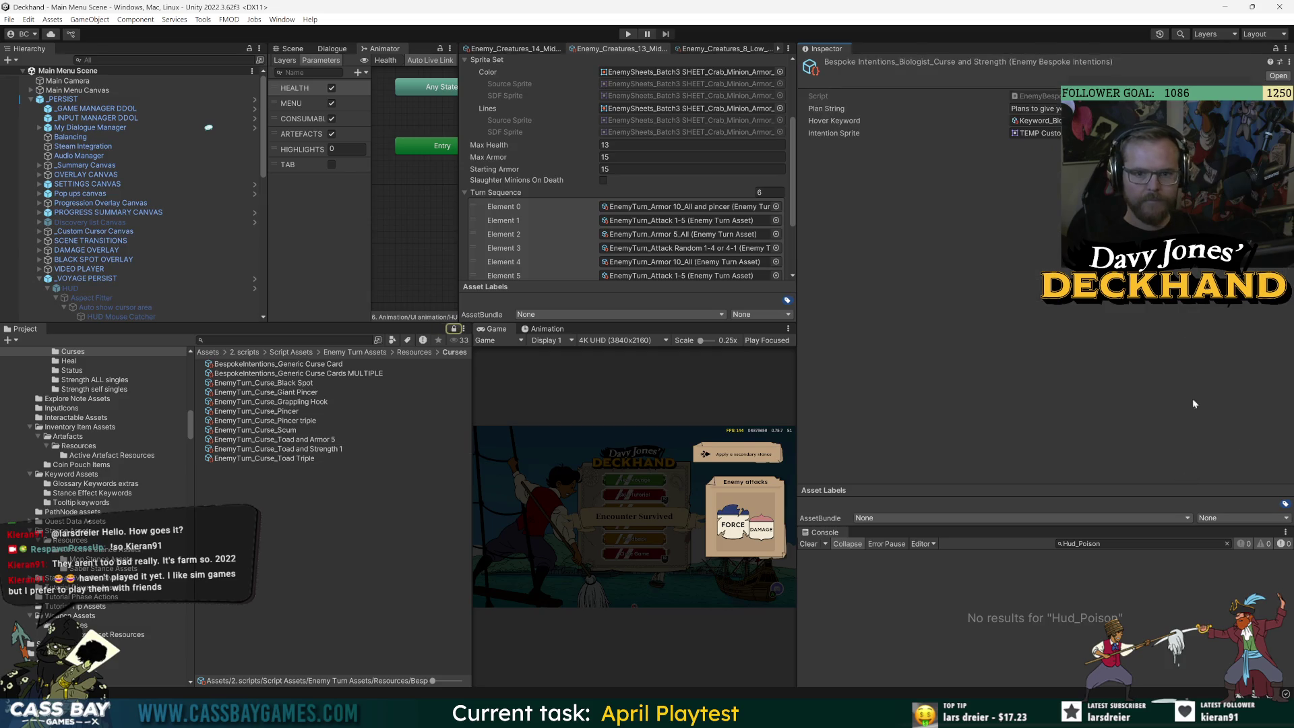